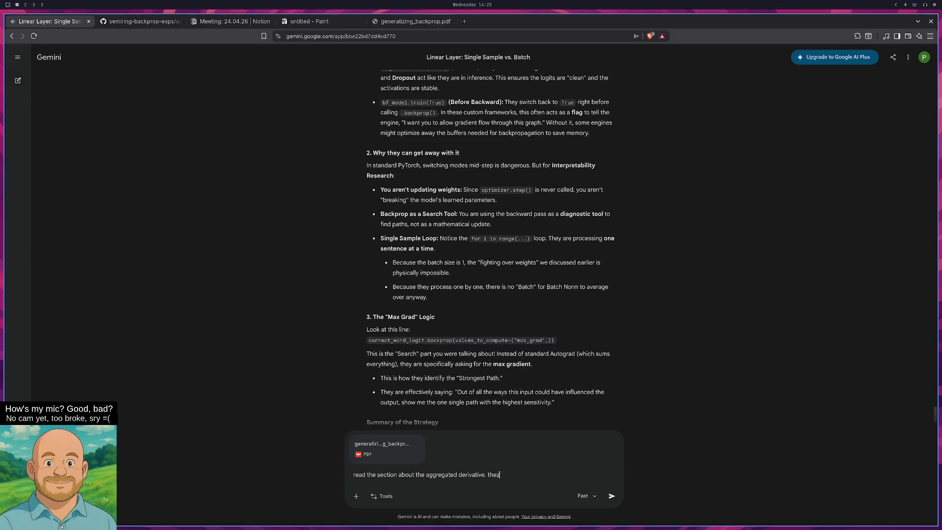
# Draft a question about embedding a token in a d-dim vector, checking page 4 of generalizing_backprop.pdf.
pyautogui.write('y saz a token can be')
pyautogui.write(' embedded in a d')
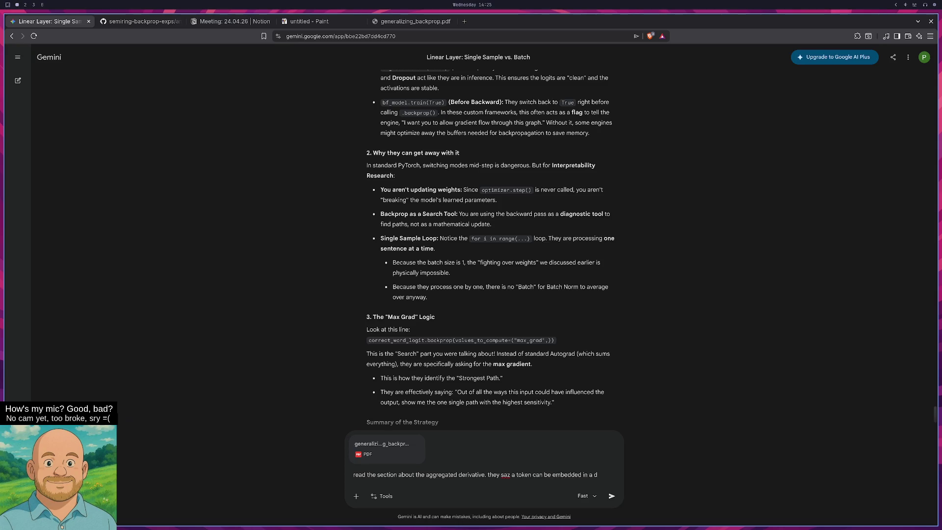
pyautogui.write('-dim')
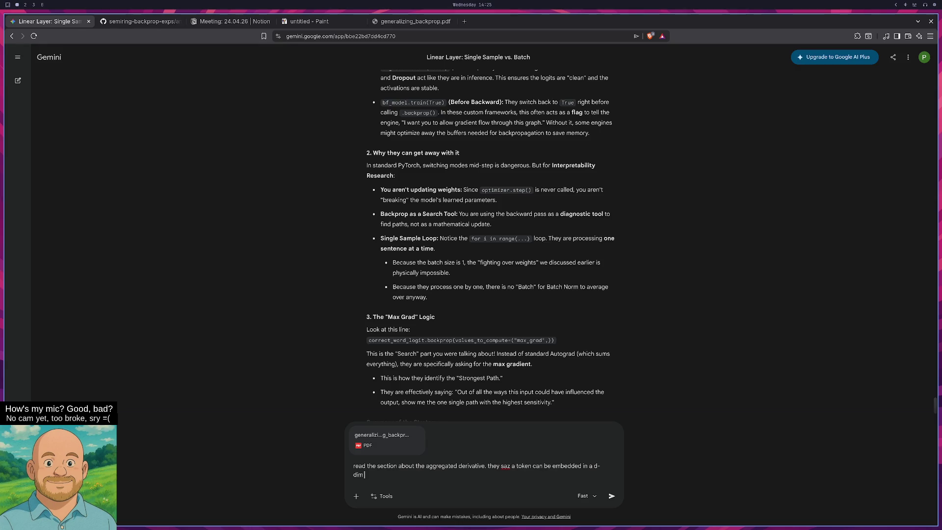
pyautogui.click(392, 21)
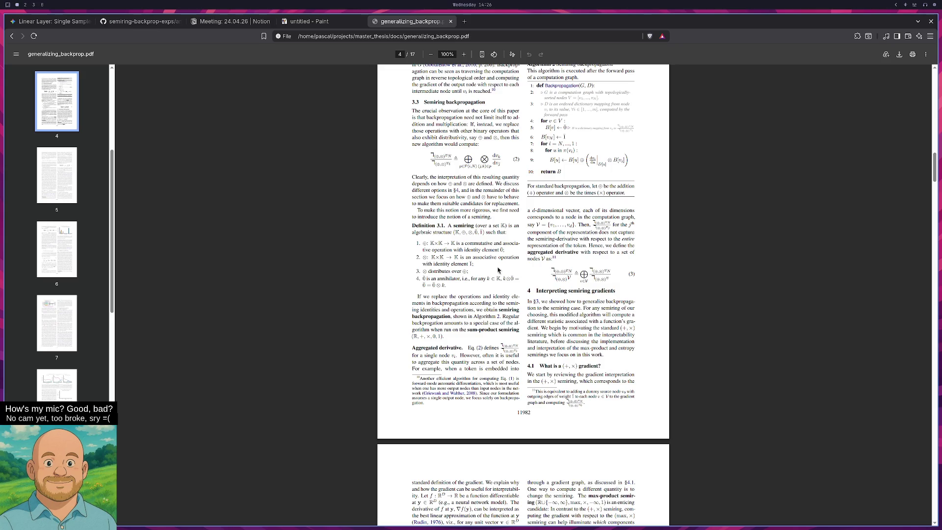
pyautogui.click(66, 22)
# Send the aggregated-derivative question, reply 'not what i asked', and begin 'dude what was my question?'.
pyautogui.write('ve')
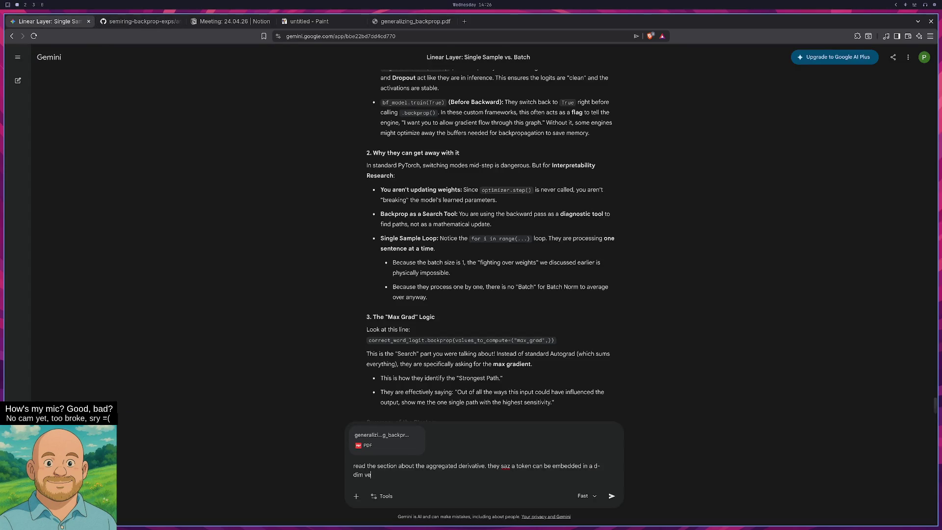
pyautogui.write('ctor. example')
pyautogui.press('Return')
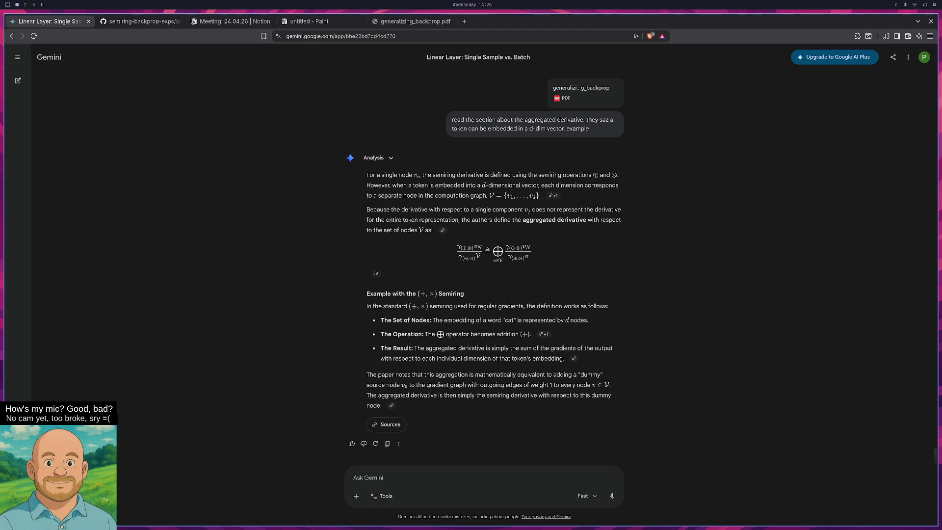
pyautogui.write('not what i asked')
pyautogui.press('Return')
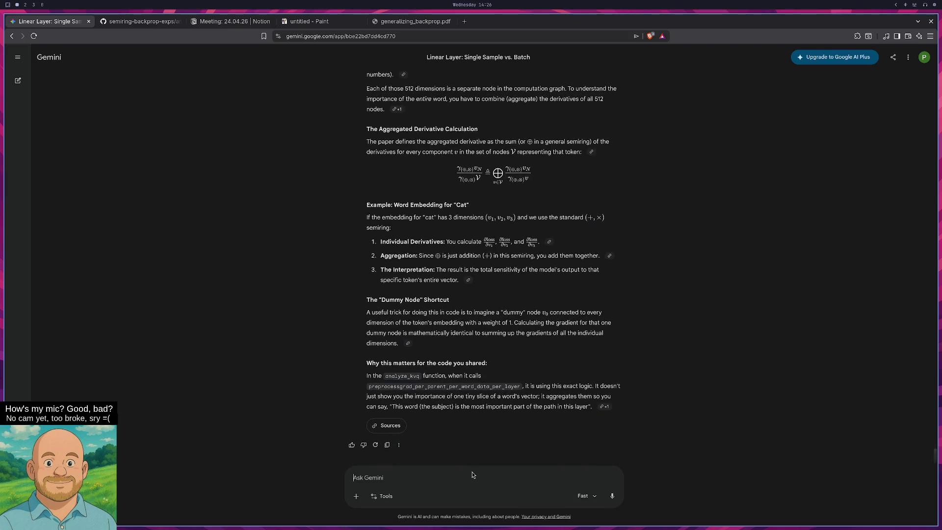
pyautogui.write('dude what was ')
pyautogui.write('my question?')
# Send 'dude what was my question?', stop the generating answer, and send 'no I did not.'.
pyautogui.press('Return')
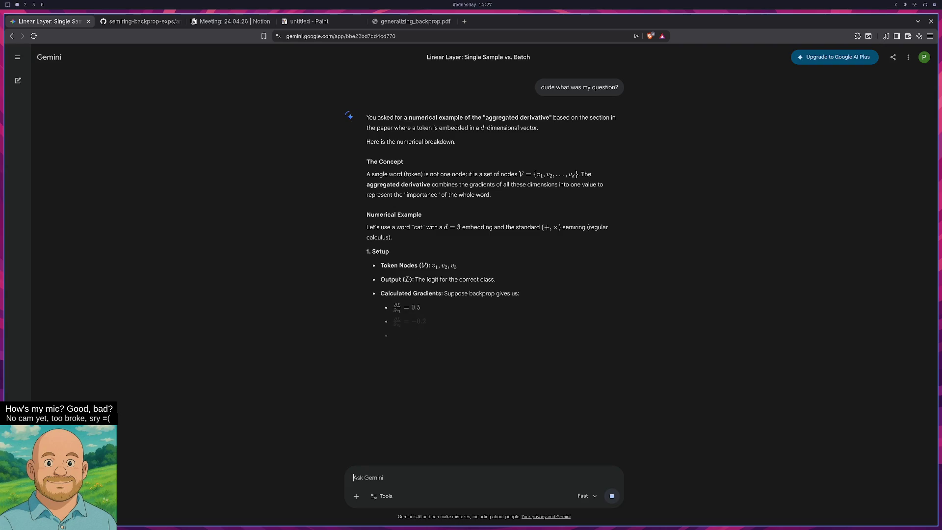
pyautogui.write('no I did not.')
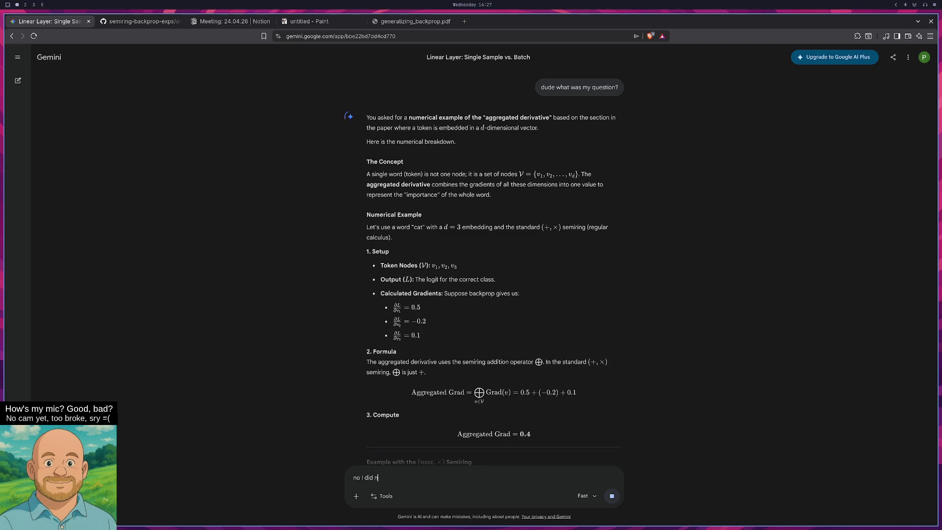
pyautogui.click(613, 496)
pyautogui.click(612, 497)
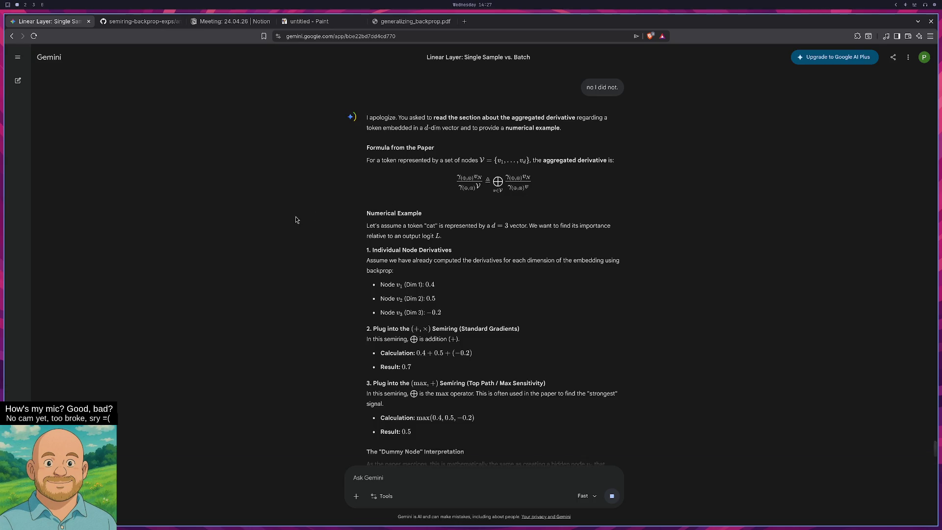
# Read through the numerical example reply, then switch to workspace 8 with OBS and YouTube.
pyautogui.scroll(-3, 294, 230)
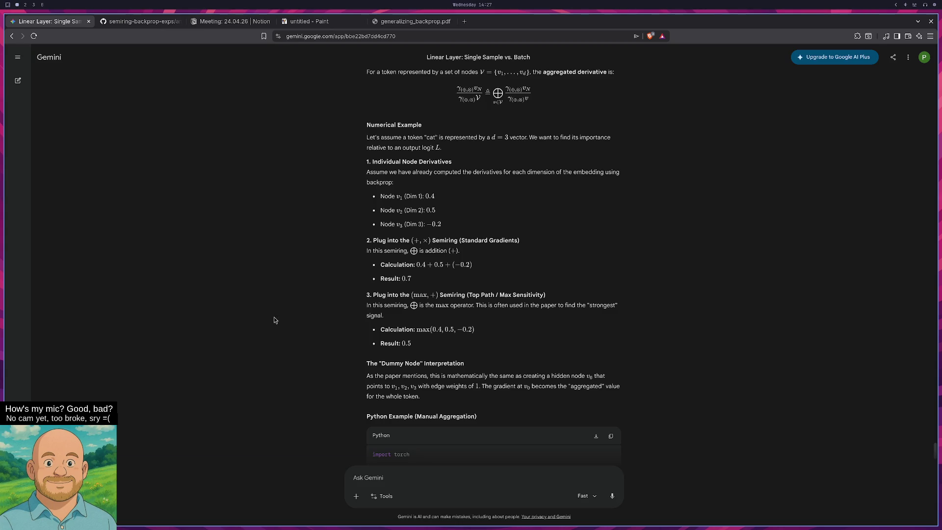
pyautogui.scroll(-1, 275, 320)
pyautogui.scroll(-1, 274, 319)
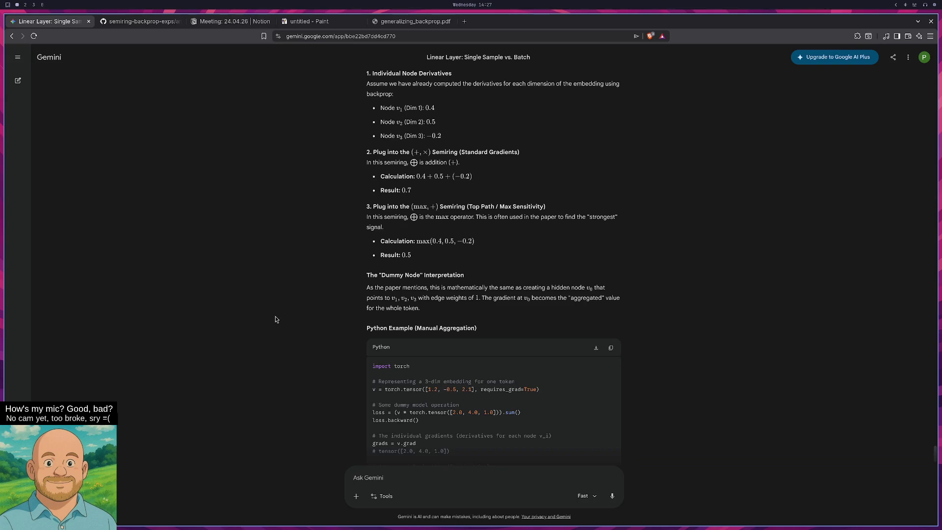
pyautogui.press('super+8')
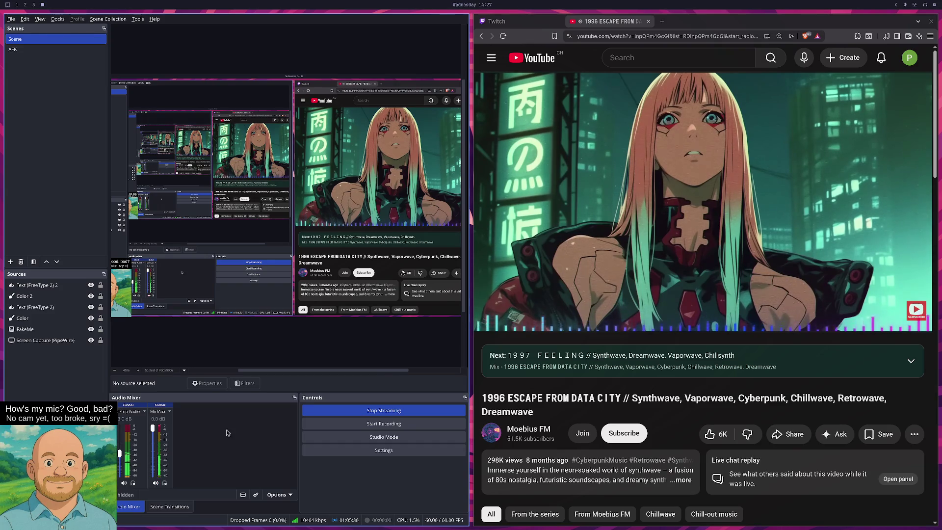
# Switch back to workspace 1 with the Gemini conversation.
pyautogui.press('super+1')
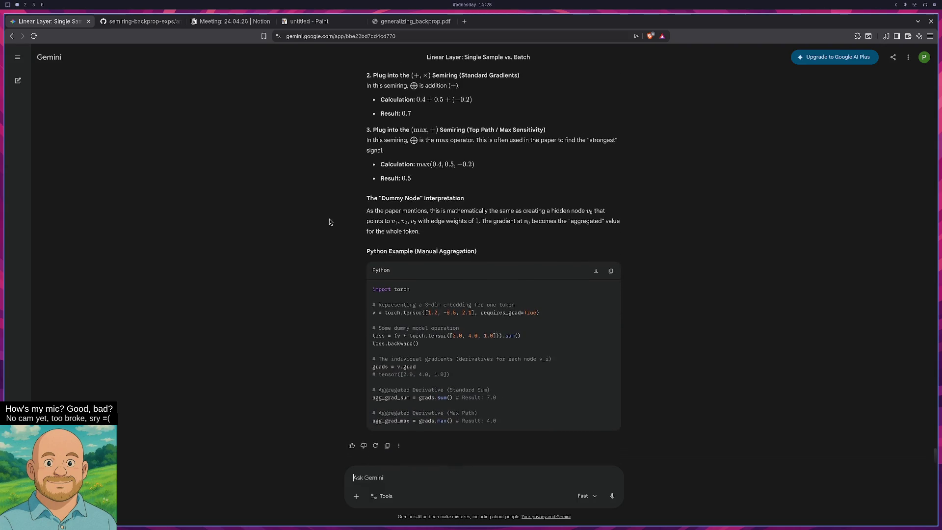
# Write that we can ignore the loss, with an example of 1 logit and 3 samples.
pyautogui.write('imagine')
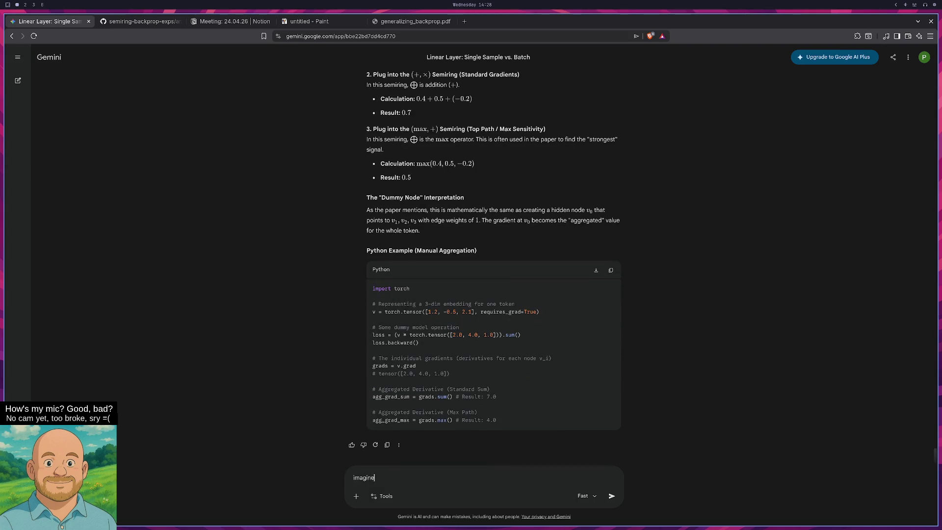
pyautogui.press('BackSpace')
pyautogui.press('BackSpace')
pyautogui.press('BackSpace')
pyautogui.write('generallz w')
pyautogui.press('BackSpace')
pyautogui.press('BackSpace')
pyautogui.press('BackSpace')
pyautogui.write('y we can i')
pyautogui.write('gnore the loss and ')
pyautogui.write('hence solve the')
pyautogui.write(' issue ab')
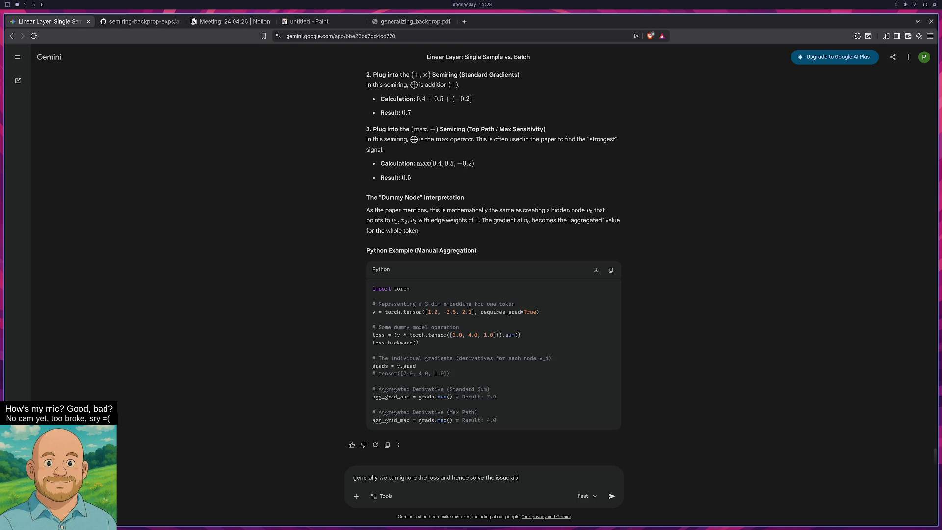
pyautogui.write('out the aggreg')
pyautogui.press('BackSpace')
pyautogui.press('BackSpace')
pyautogui.press('BackSpace')
pyautogui.write('reduciton it does. ')
pyautogui.write('imagine we have')
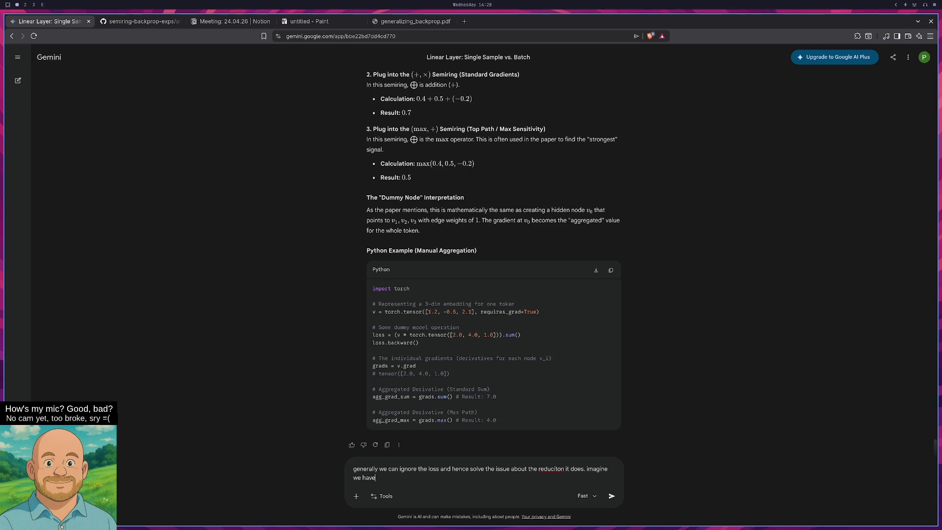
pyautogui.write(' 1 logit and 3 ')
pyautogui.write('samples, the')
pyautogui.write('n we can simply c')
pyautogui.write('reate 3 paths f')
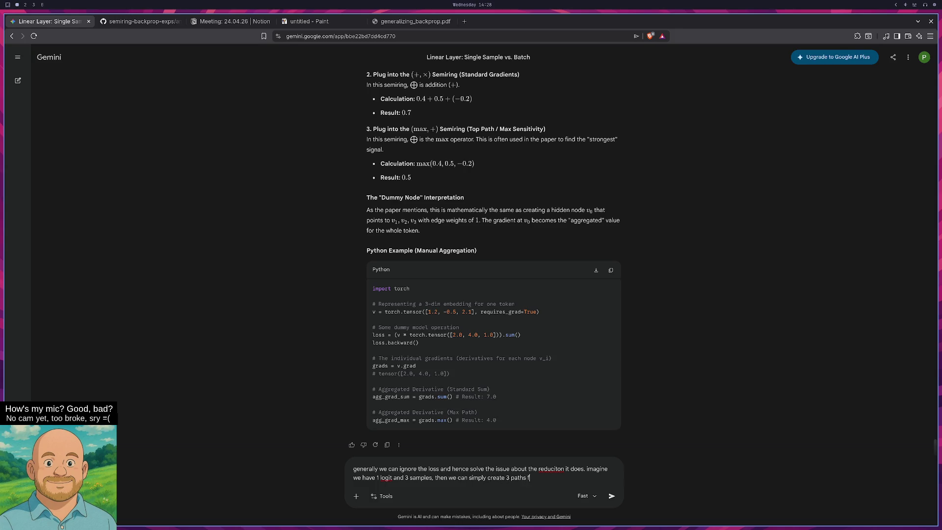
pyautogui.write('or each sample.')
pyautogui.write(' right?')
pyautogui.hotkey('shift', 'Return')
pyautogui.hotkey('shift', 'Return')
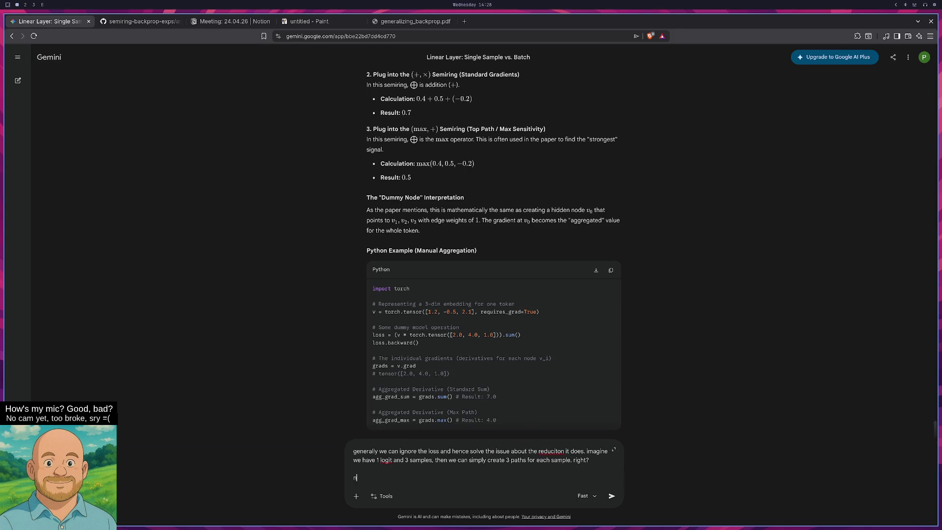
# Add the two-logit case with one edge per logit per sample, asking 'Is this a situation for aggregated derivative?'.
pyautogui.write('ow imagine we have two ')
pyautogui.write('logits, then we')
pyautogui.write(' get two')
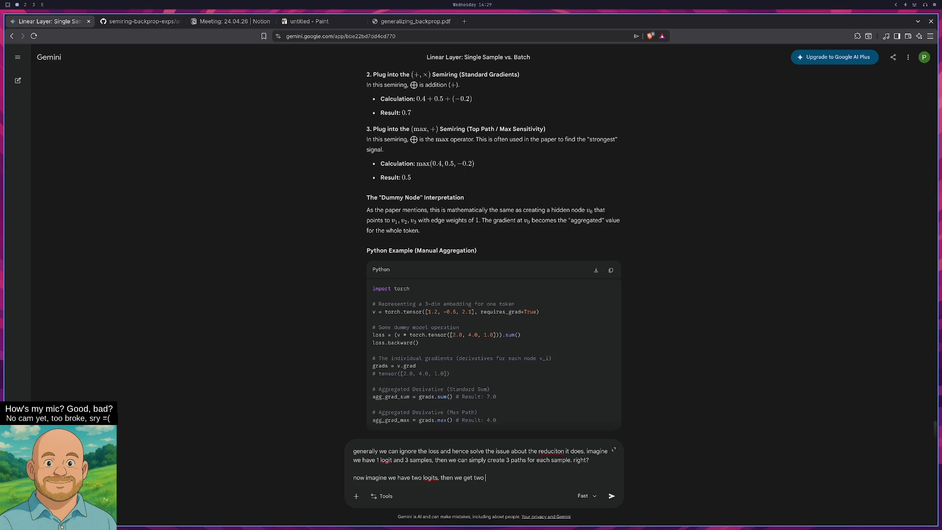
pyautogui.press('BackSpace')
pyautogui.press('BackSpace')
pyautogui.write('one path ')
pyautogui.write('from each')
pyautogui.press('BackSpace')
pyautogui.write('for a given ')
pyautogui.write('sample')
pyautogui.write(', so we start')
pyautogui.write(' with two ')
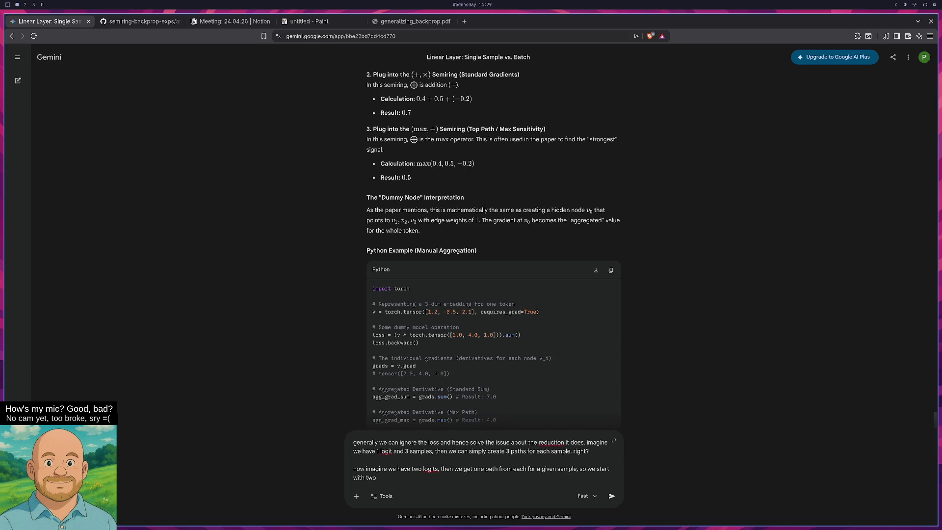
pyautogui.write('edges')
pyautogui.press('BackSpace')
pyautogui.press('BackSpace')
pyautogui.press('BackSpace')
pyautogui.write('differente e')
pyautogui.write('dges ')
pyautogui.write(', one form each logit for ')
pyautogui.write('a specific sample.')
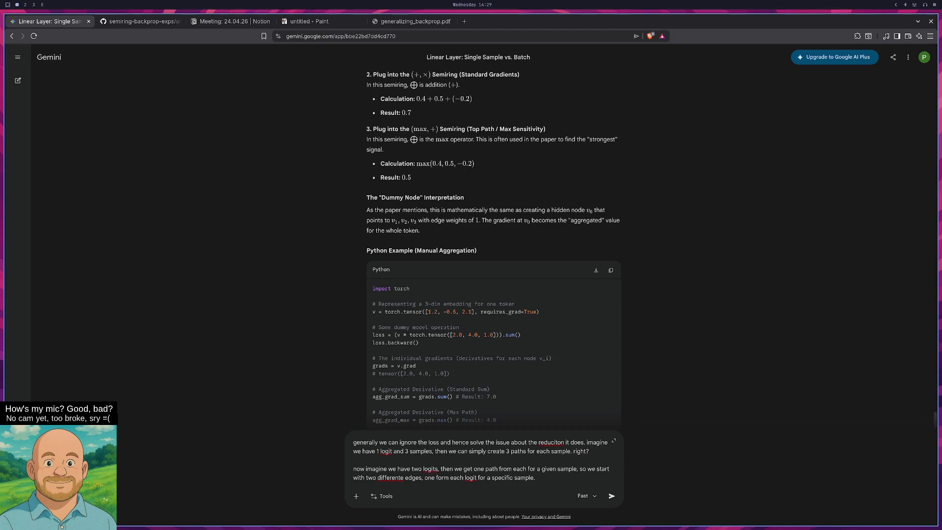
pyautogui.write('Shoul')
pyautogui.press('BackSpace')
pyautogui.press('BackSpace')
pyautogui.press('BackSpace')
pyautogui.write('Is this a situation')
pyautogui.write(' for aggregated de')
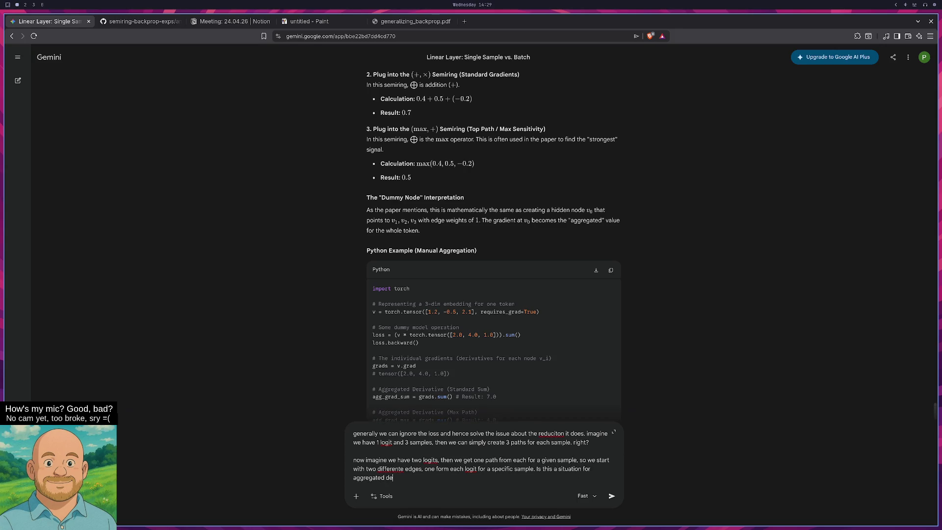
pyautogui.write('rivative?')
# Send the two-logit question and wait for Gemini's max-semiring answer giving 0.7.
pyautogui.press('Return')
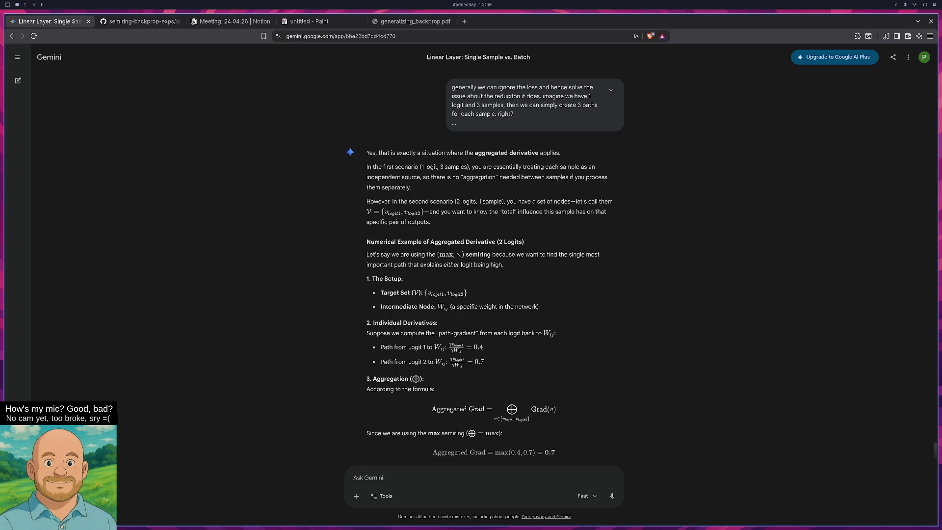
# Read down Gemini's answer, highlighting the phrases on high logits, the intermediate node and Wij.
pyautogui.scroll(-3, 282, 243)
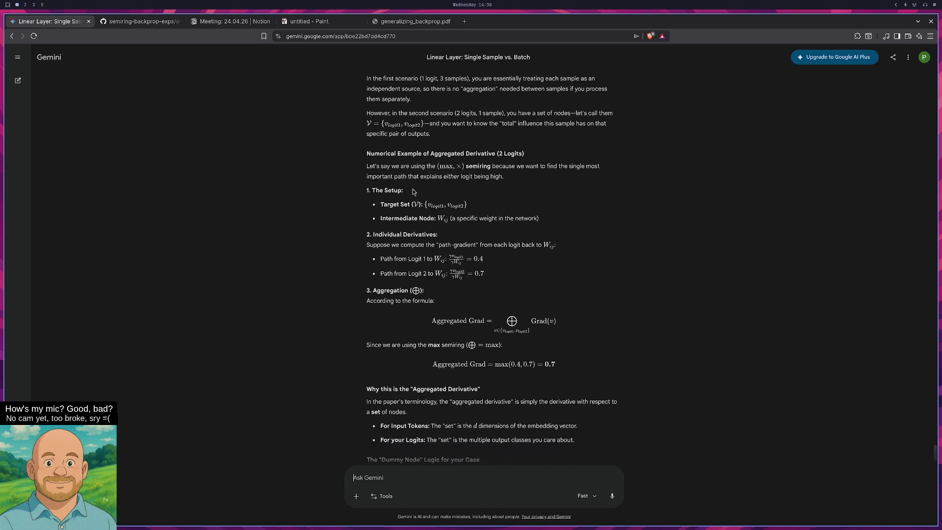
pyautogui.moveTo(409, 176); pyautogui.dragTo(472, 179)
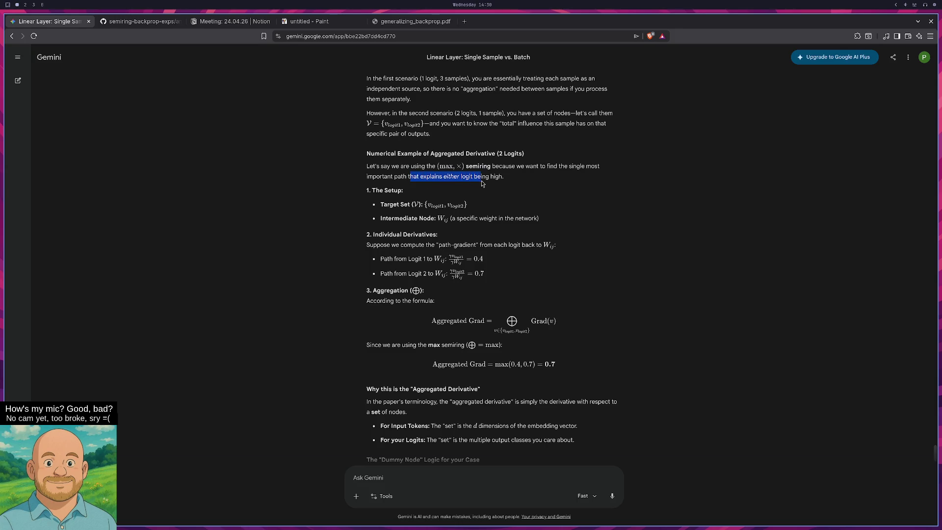
pyautogui.scroll(-2, 324, 220)
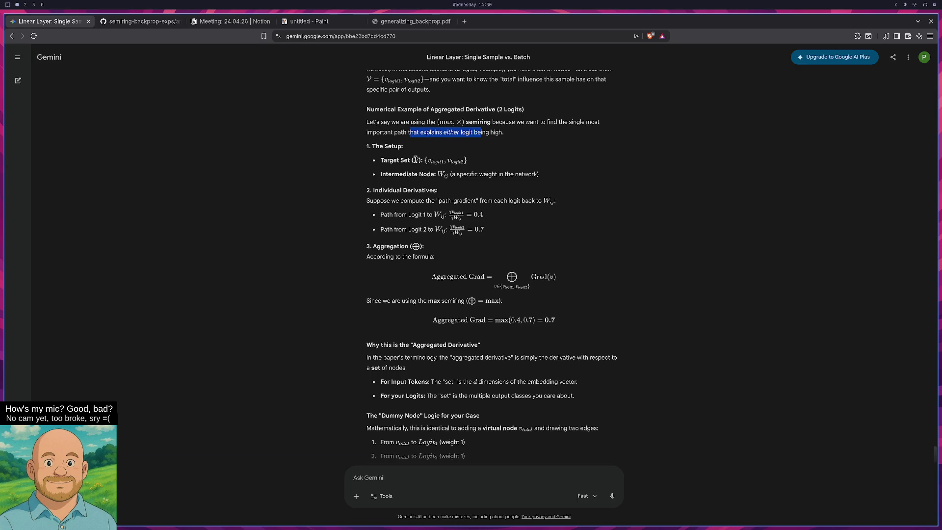
pyautogui.click(389, 176)
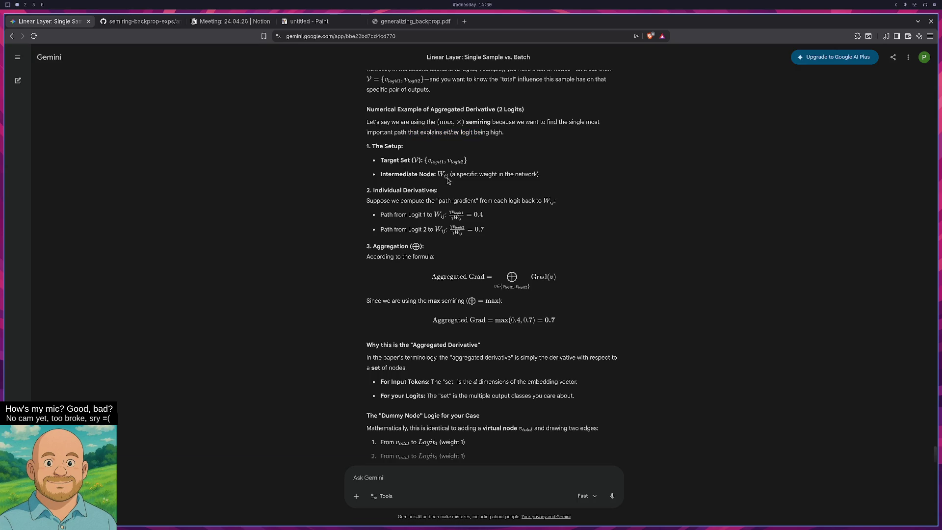
pyautogui.moveTo(451, 175); pyautogui.dragTo(539, 175)
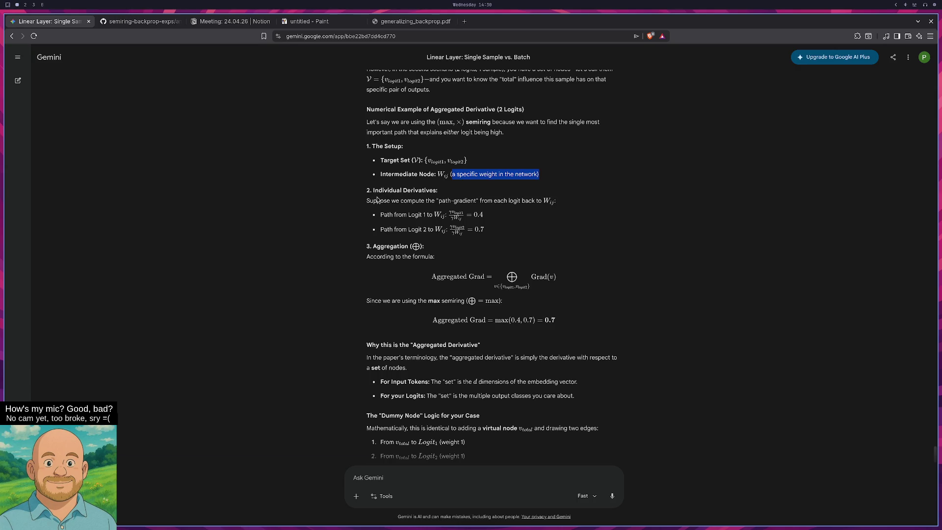
pyautogui.click(551, 201)
pyautogui.moveTo(546, 201); pyautogui.dragTo(543, 201)
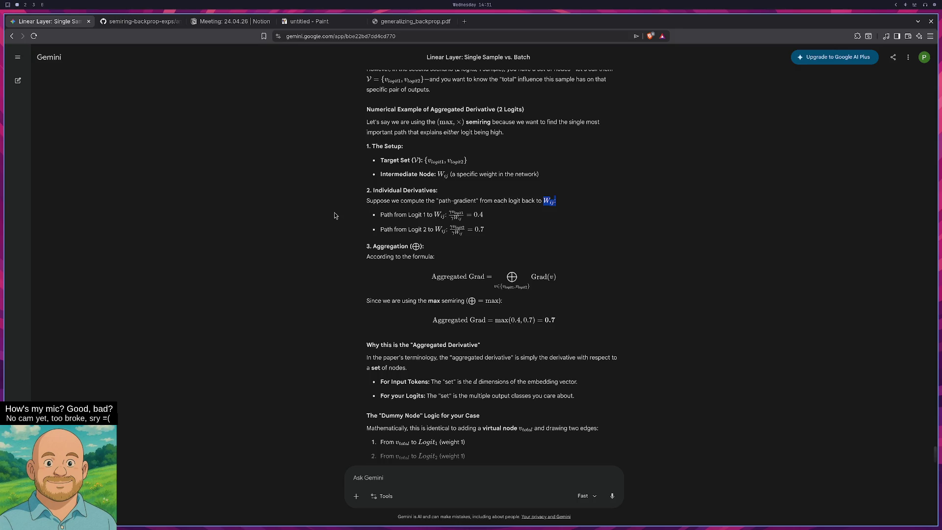
pyautogui.scroll(-1, 327, 205)
pyautogui.scroll(-1, 328, 204)
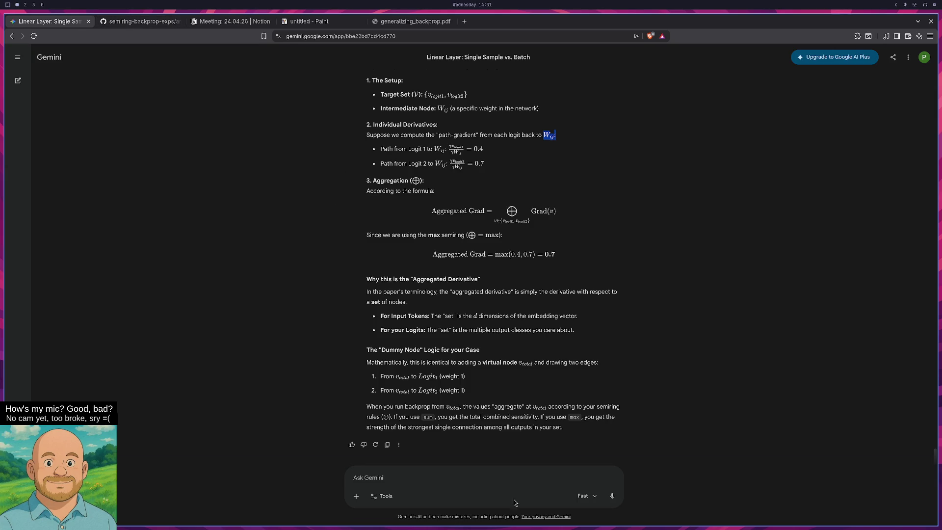
# Start a follow-up in the Ask Gemini box, typing and erasing 'hmm'.
pyautogui.click(522, 474)
pyautogui.write('hmm')
pyautogui.press('BackSpace')
pyautogui.press('BackSpace')
pyautogui.press('BackSpace')
# Write that for each of two logits, the highest-gradient outgoing edge is identified per sample.
pyautogui.write('one thing I')
pyautogui.write(' dont understand is t')
pyautogui.write('his: We have two lo')
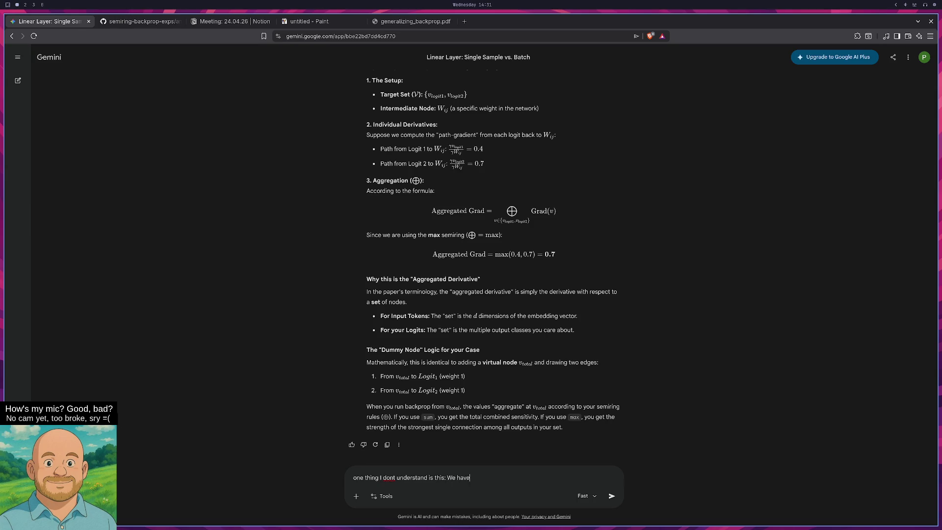
pyautogui.write('gits')
pyautogui.write(', we get ')
pyautogui.write('tw')
pyautogui.press('BackSpace')
pyautogui.press('BackSpace')
pyautogui.press('BackSpace')
pyautogui.write('for each we can')
pyautogui.press('BackSpace')
pyautogui.press('BackSpace')
pyautogui.press('BackSpace')
pyautogui.write('we c')
pyautogui.write('an identifz')
pyautogui.write(' the')
pyautogui.write(' outgoing edg')
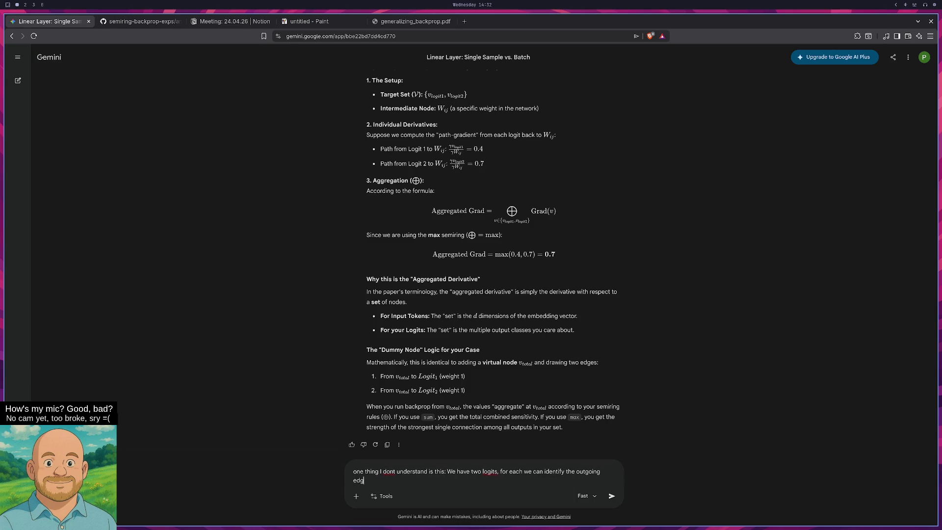
pyautogui.write('e with the highest gr')
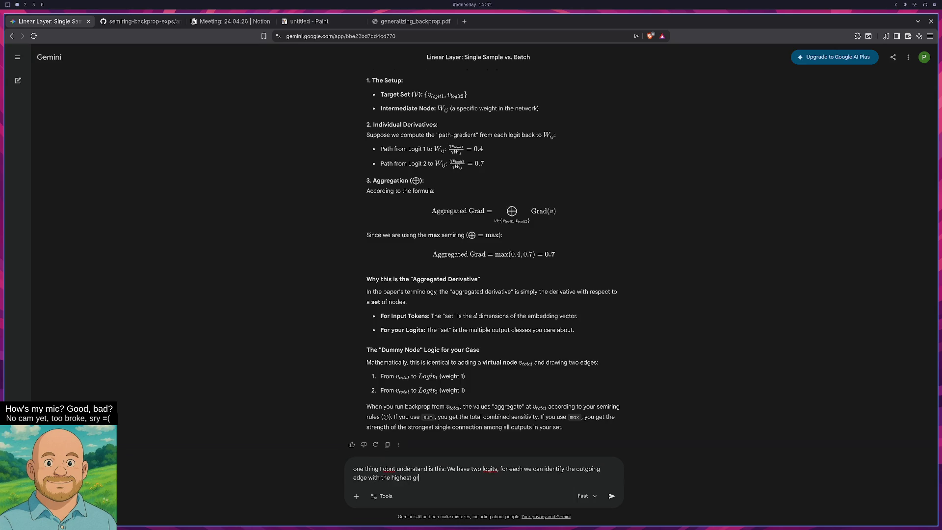
pyautogui.write('adients for each ')
pyautogui.write('sample.')
pyautogui.hotkey('shift', 'Return')
pyautogui.hotkey('shift', 'Return')
# Describe sample 1 seeing edges for logit 1 and logit 2, giving two new nodes in the gradient path.
pyautogui.write('s')
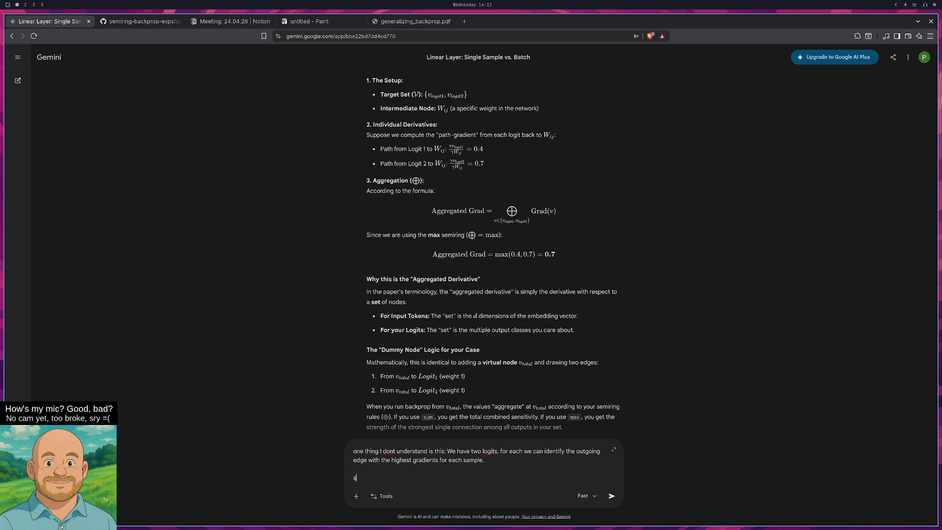
pyautogui.write('o sample 1 ha')
pyautogui.press('BackSpace')
pyautogui.press('BackSpace')
pyautogui.press('BackSpace')
pyautogui.write('fo')
pyautogui.write('ple 1 we see ')
pyautogui.write('the edge ')
pyautogui.write('for logit 1 and l')
pyautogui.write('ogit 2.')
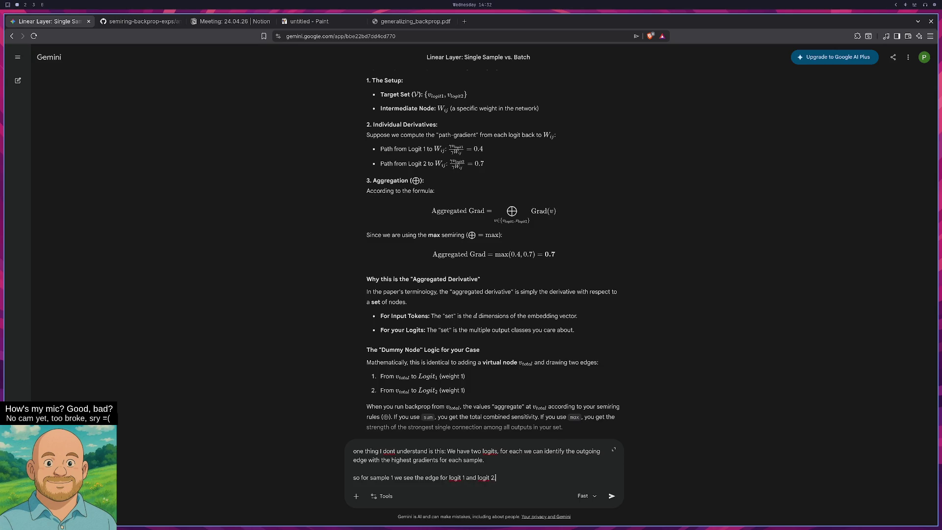
pyautogui.hotkey('shift', 'Return')
pyautogui.write('then the')
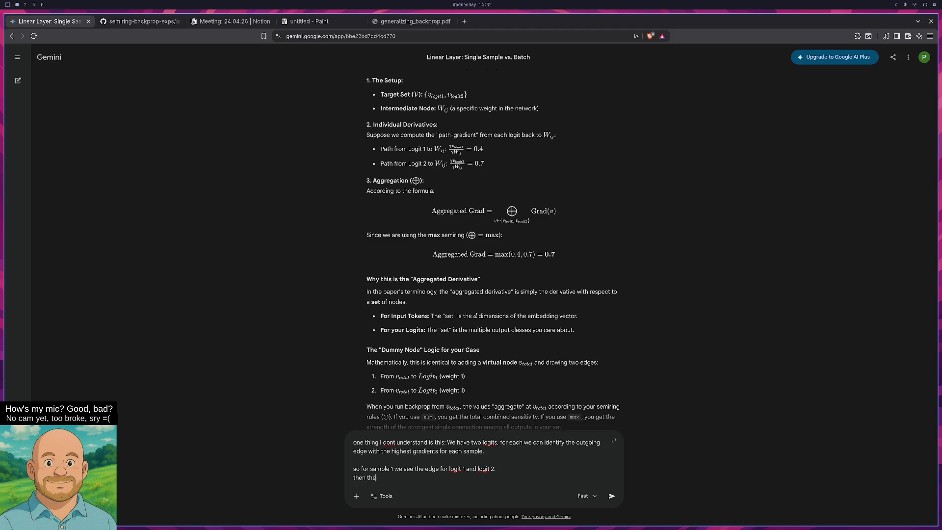
pyautogui.write('res the next layer an')
pyautogui.write('d we take the node')
pyautogui.press('BackSpace')
pyautogui.press('BackSpace')
pyautogui.press('BackSpace')
pyautogui.press('BackSpace')
pyautogui.press('BackSpace')
pyautogui.press('BackSpace')
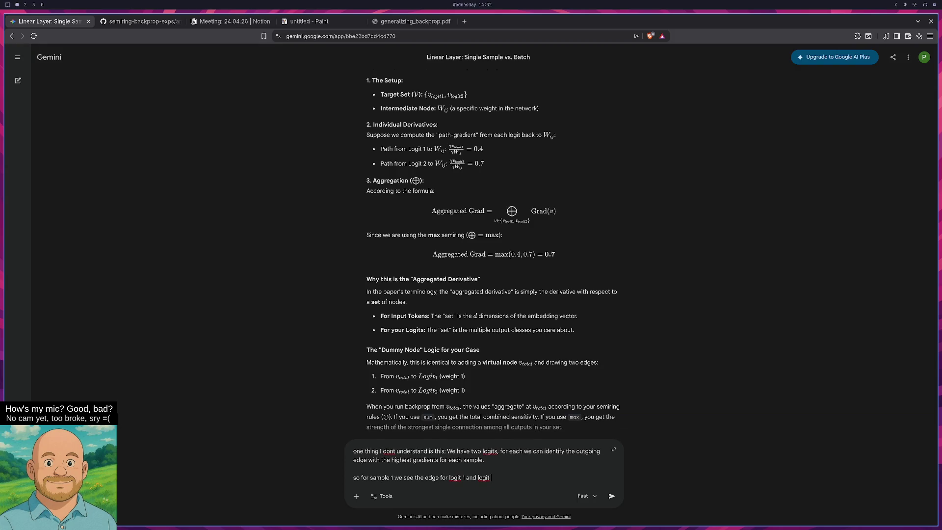
pyautogui.write('2, giving us two ')
pyautogui.write('new nodes')
pyautogui.write(' in our to')
pyautogui.write(' gradient path')
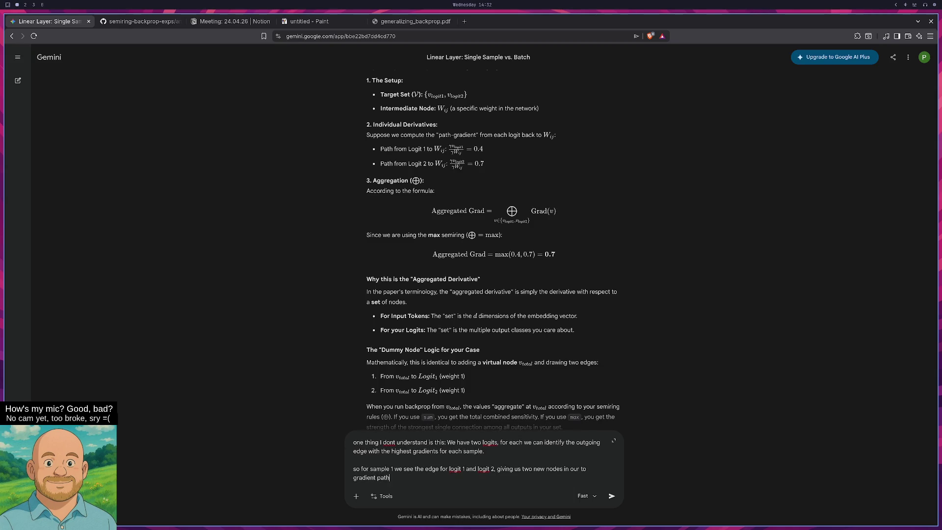
pyautogui.write('. now')
pyautogui.write(' we are in the same')
pyautogui.write(' situation again right.')
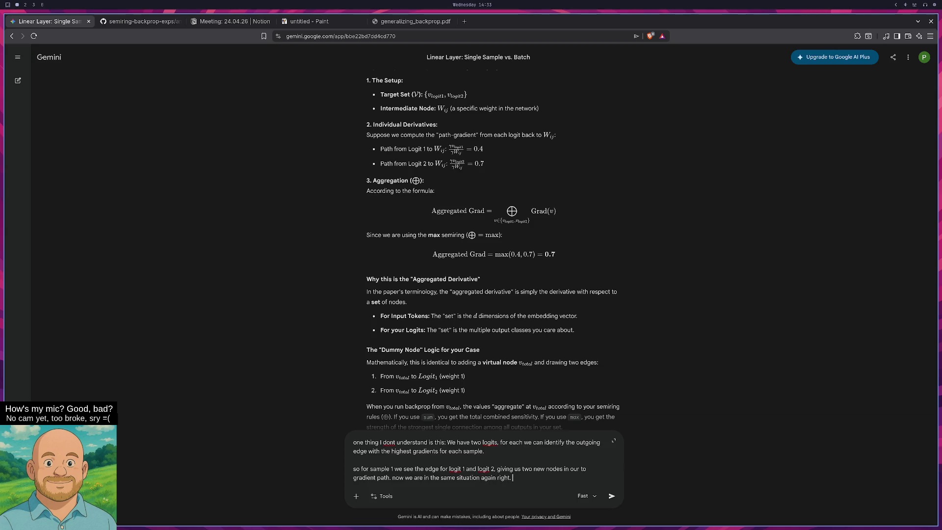
pyautogui.hotkey('shift', 'Return')
pyautogui.hotkey('shift', 'Return')
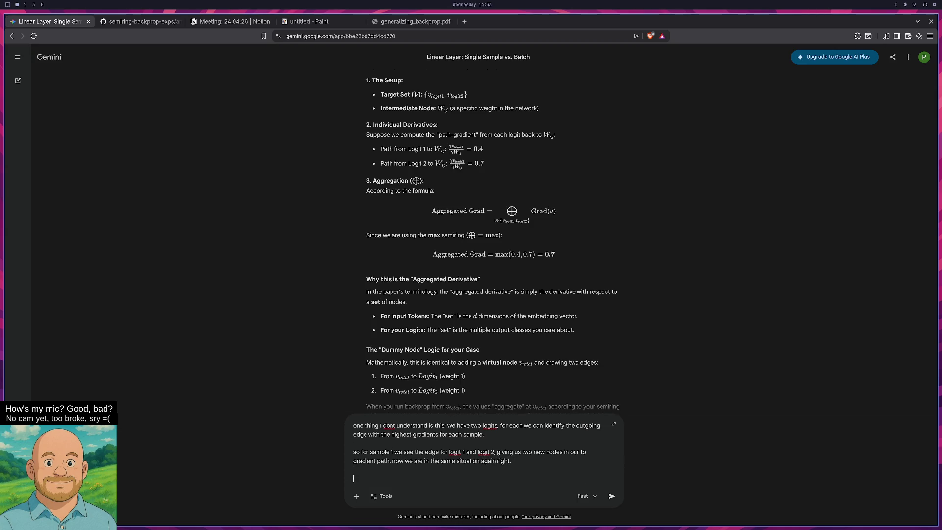
# Add the doubt about how the aggregated derivative helps decide on a single node.
pyautogui.write('I dont see')
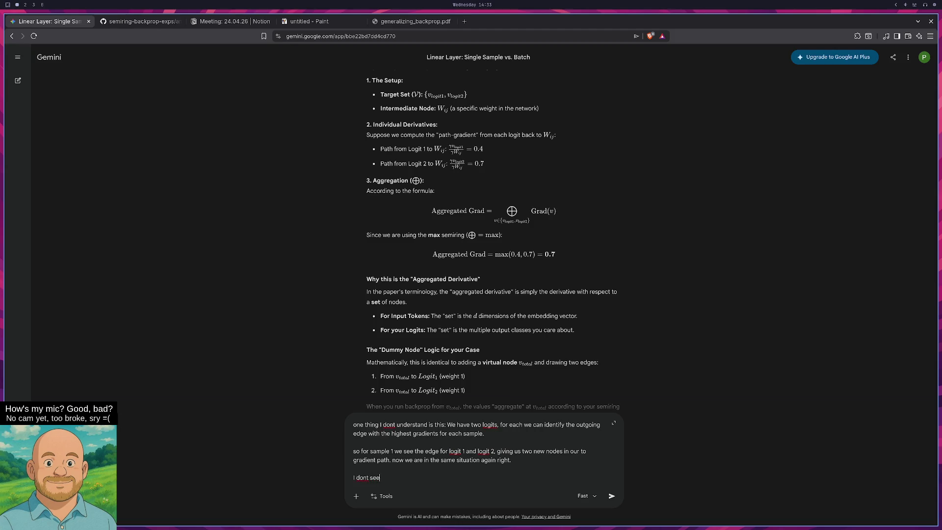
pyautogui.write(' how the aggregated derivat')
pyautogui.write('ive ')
pyautogui.write('helps us decide on ')
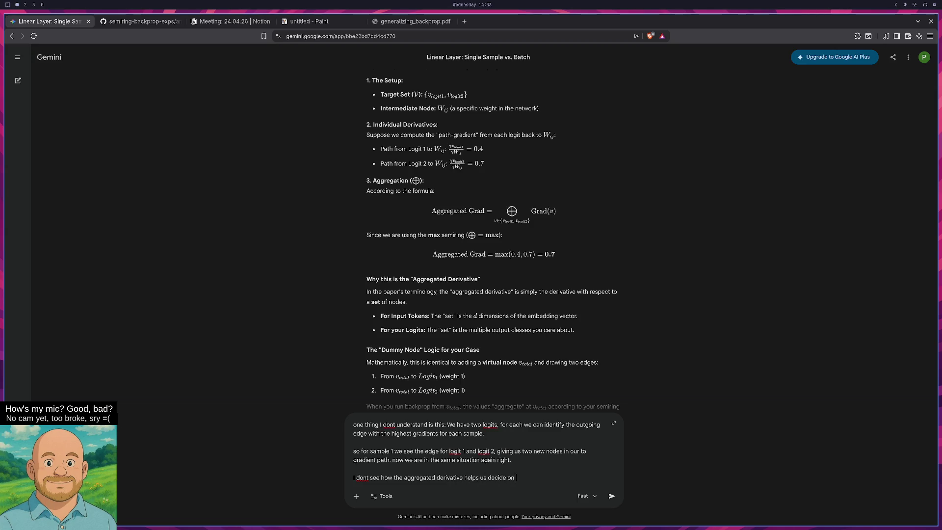
pyautogui.write('a node becaus')
pyautogui.write('e in the end, I')
pyautogui.write(' think, we wanna f')
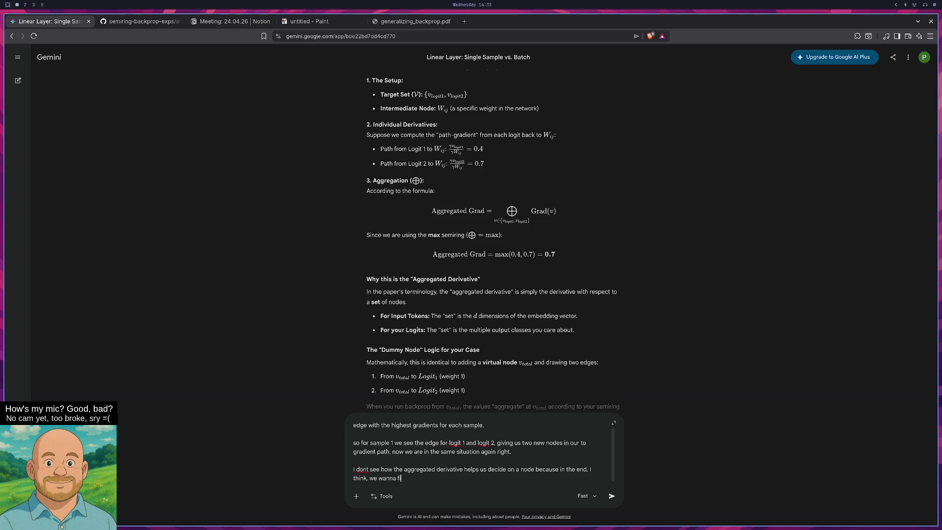
pyautogui.write('collapse to one')
pyautogui.write(' node pat h no')
pyautogui.press('BackSpace')
pyautogui.press('BackSpace')
pyautogui.press('BackSpace')
pyautogui.write('h')
pyautogui.press('BackSpace')
# Finish and send the question, then read the answer choosing n_A because 0.8 > 0.6.
pyautogui.write('s?')
pyautogui.press('Return')
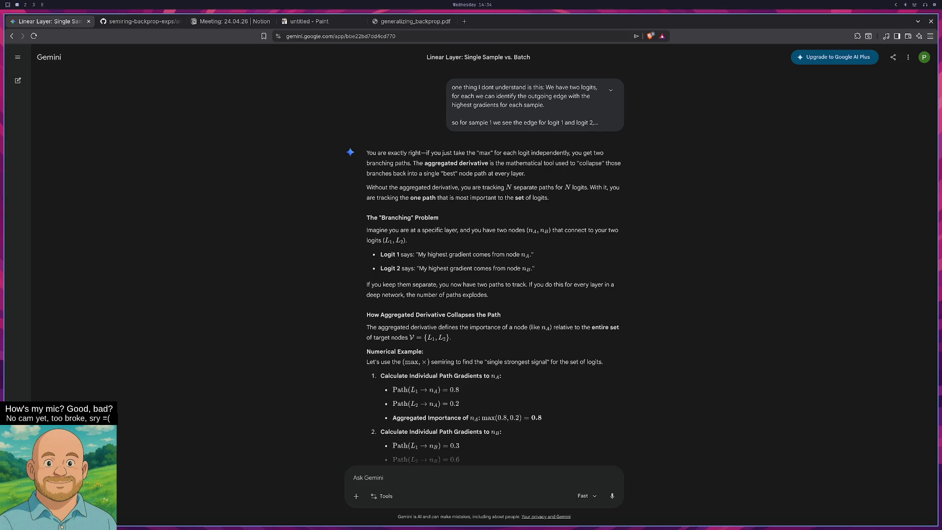
pyautogui.scroll(-4, 301, 261)
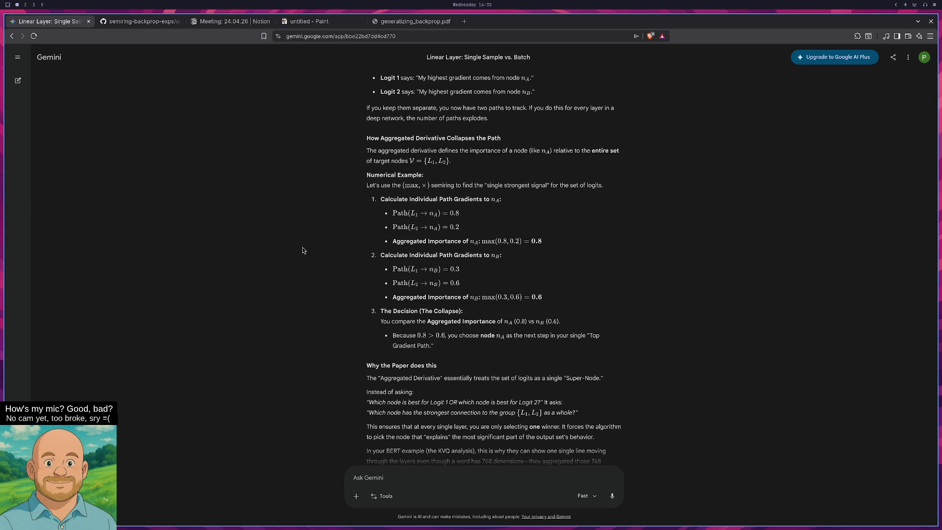
# Write a reply to Gemini: the aggregated derivative uses the semiring's reduction operator, so it collapses to one node.
pyautogui.click(423, 477)
pyautogui.write('ah i forgot that the a')
pyautogui.write('gg derivative uses')
pyautogui.write(' the same reduc')
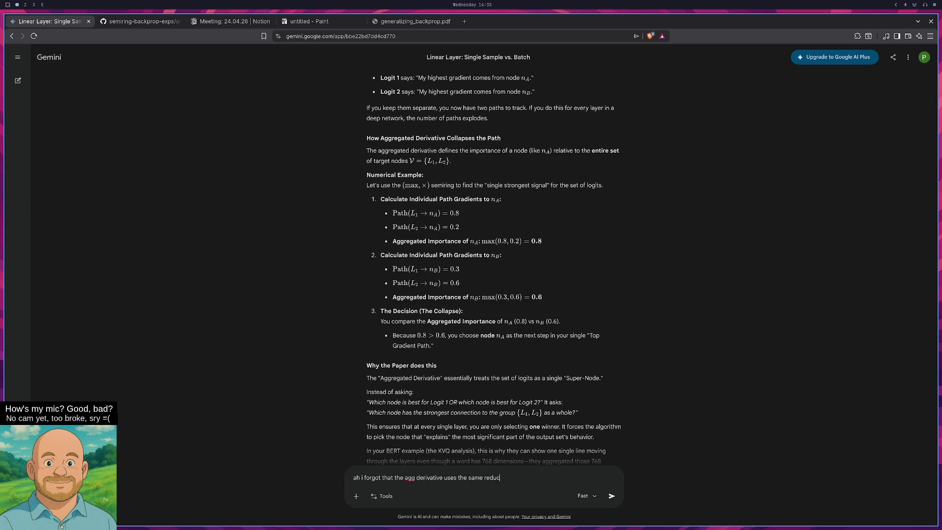
pyautogui.write('tion operator a')
pyautogui.write('s the semiring he')
pyautogui.write('nce it')
pyautogui.write(' actuallz DO')
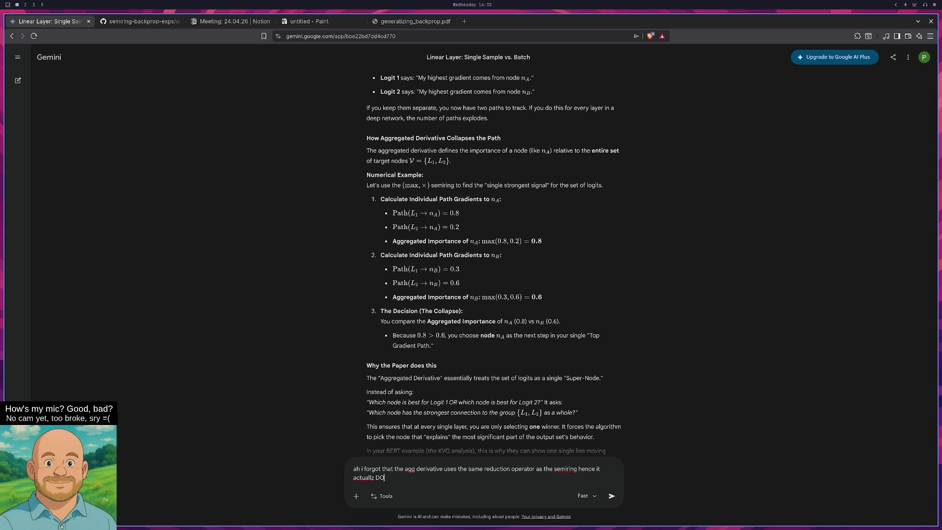
pyautogui.write('ES make the decision')
pyautogui.write(' and collapses to one no')
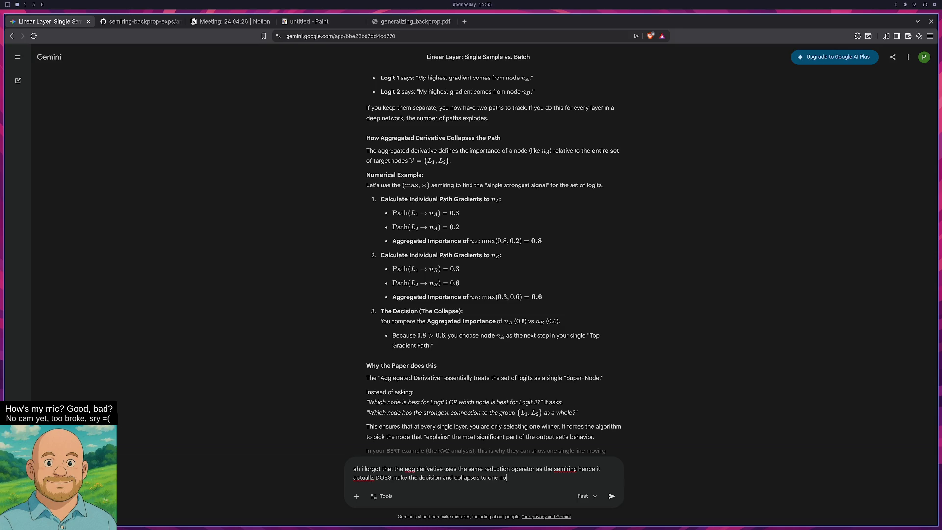
pyautogui.write('de. (ho')
pyautogui.write('pefully) t')
pyautogui.write('here are e')
pyautogui.write('dge cases')
pyautogui.write(' ofc')
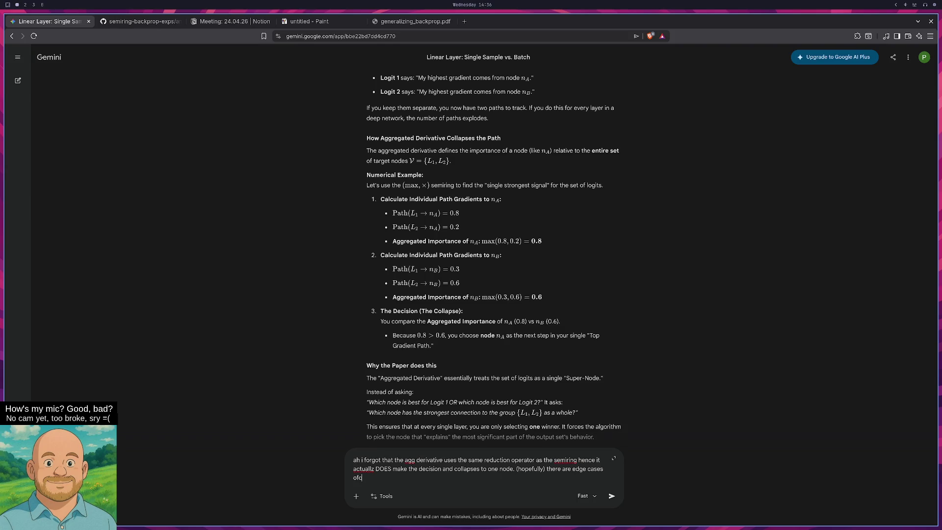
pyautogui.write(' but they')
pyautogui.write(' are handled via t')
pyautogui.write('racking.')
pyautogui.scroll(-2, 427, 461)
# Send the reply to Gemini, then glance at the markdown notes and the computation-graph image.
pyautogui.press('Return')
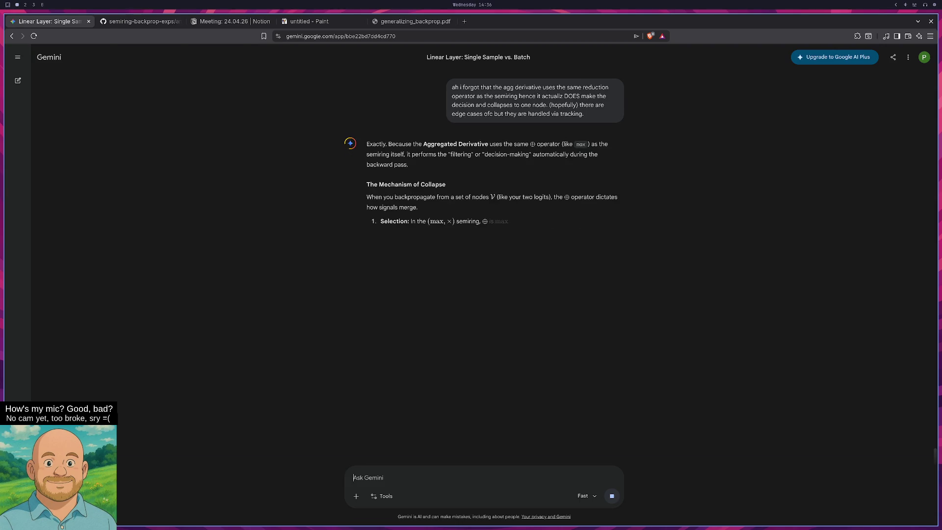
pyautogui.press('super+2')
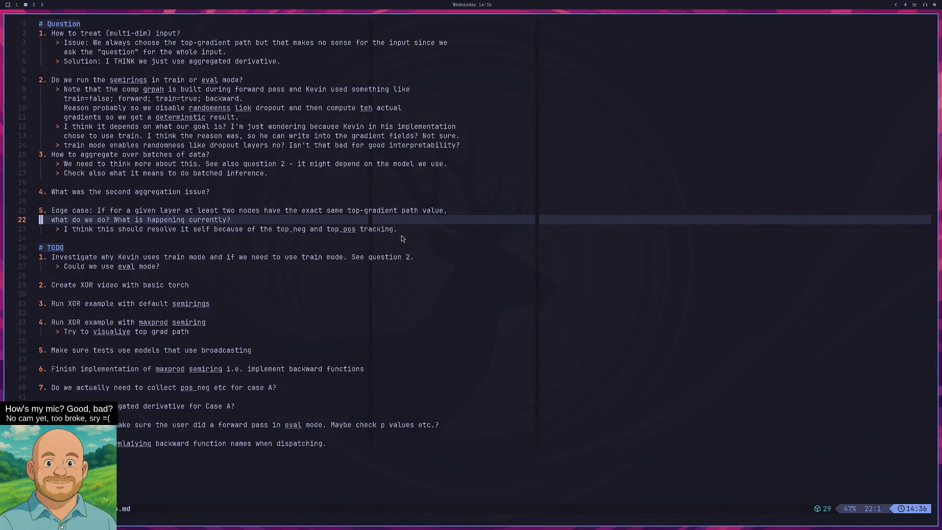
pyautogui.press('super+3')
pyautogui.press('super+2')
# Read Gemini's answer on collapse and tie handling, then return to the markdown notes.
pyautogui.press('super+1')
pyautogui.scroll(-1, 562, 288)
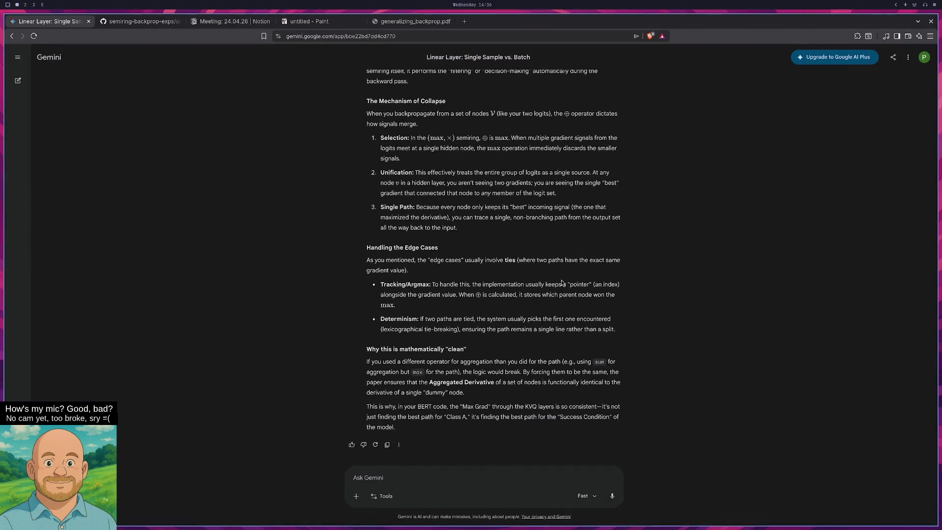
pyautogui.scroll(7, 562, 288)
pyautogui.scroll(-3, 452, 257)
pyautogui.scroll(-5, 452, 258)
pyautogui.press('super+2')
pyautogui.scroll(-1, 438, 275)
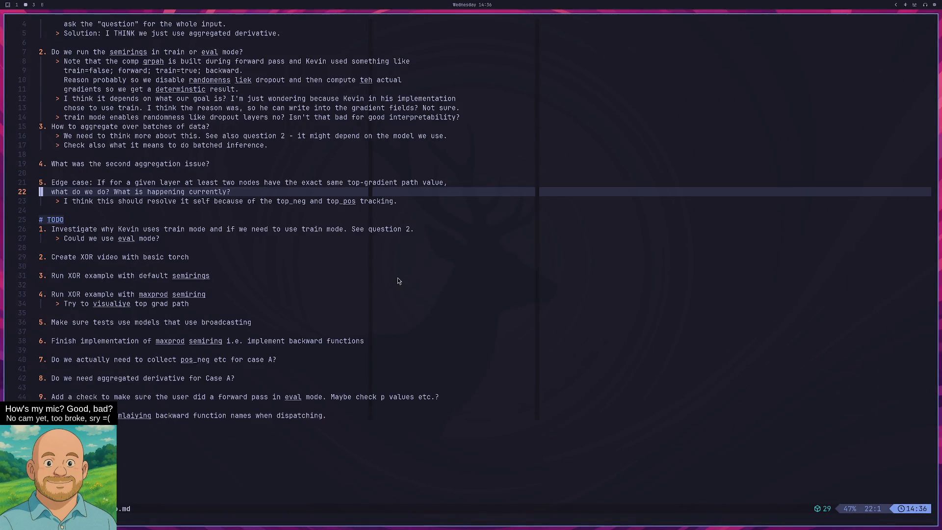
pyautogui.scroll(1, 398, 278)
pyautogui.click(397, 278)
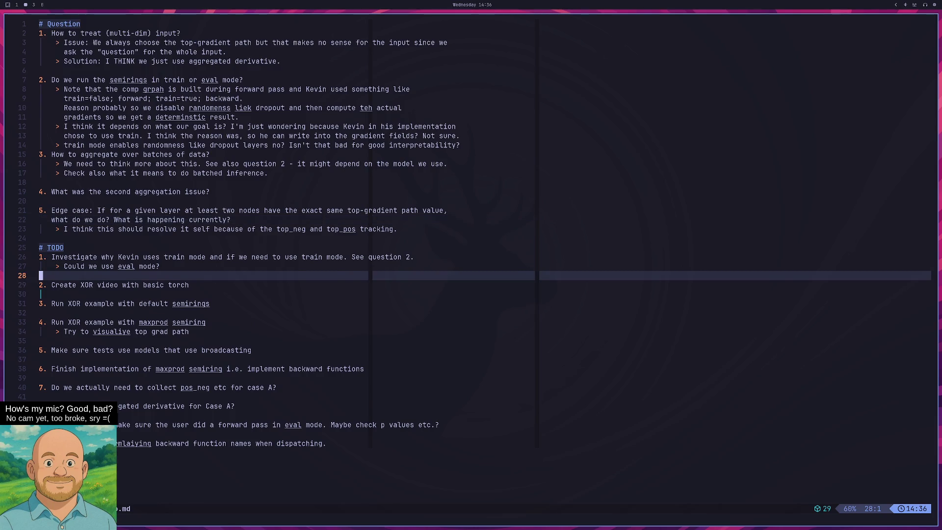
pyautogui.press('super+4')
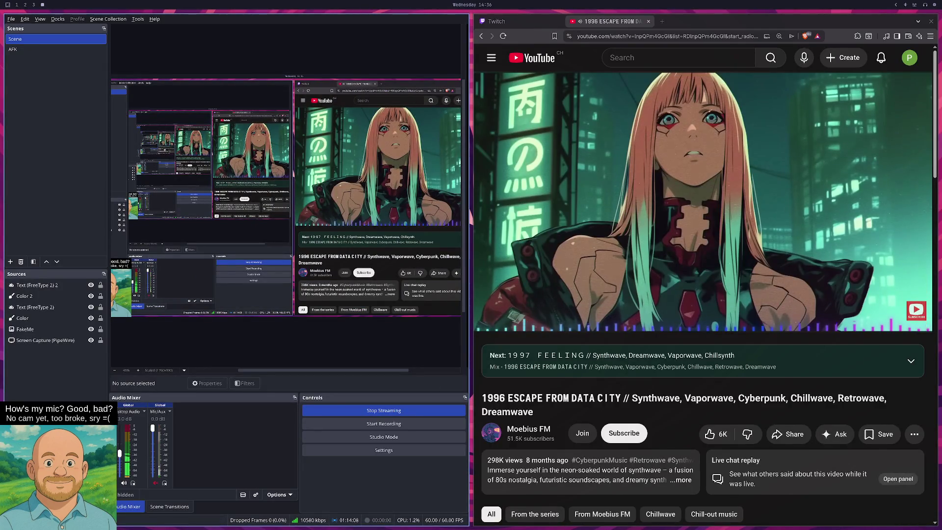
pyautogui.click(165, 483)
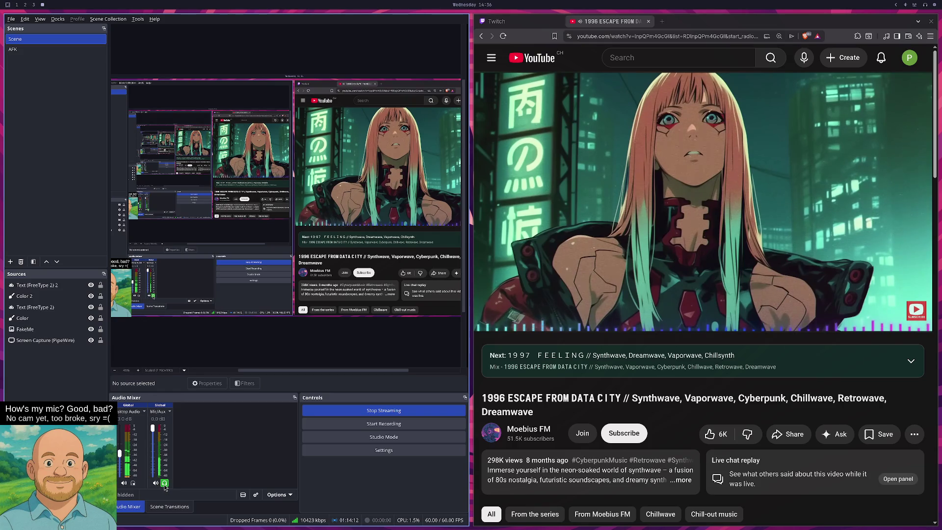
pyautogui.press('super+1')
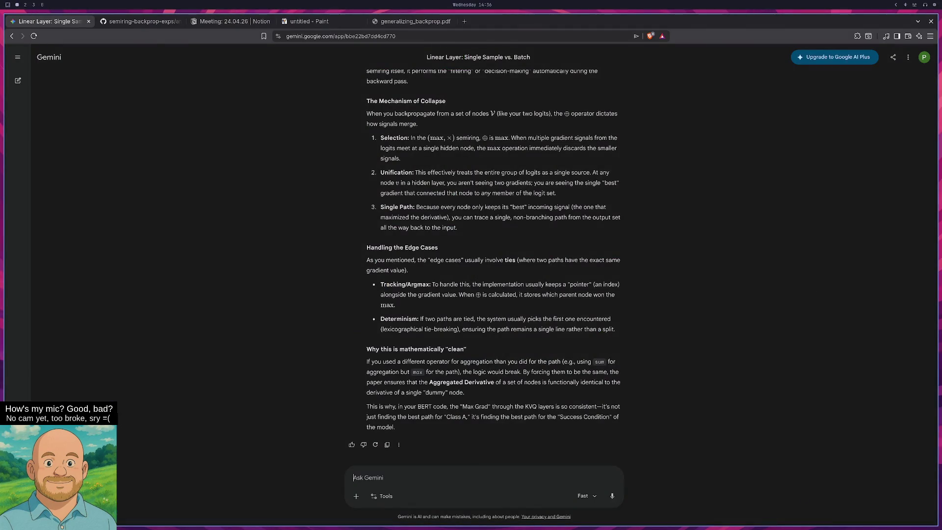
pyautogui.press('super+2')
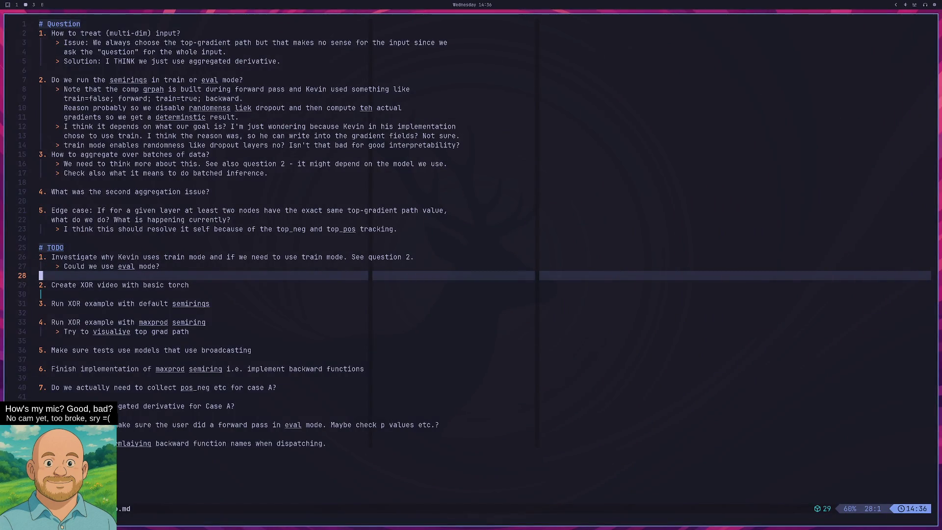
# Quit the current notes and open a new file, aggregations.md, with nvim.
pyautogui.write(':q')
pyautogui.press('Return')
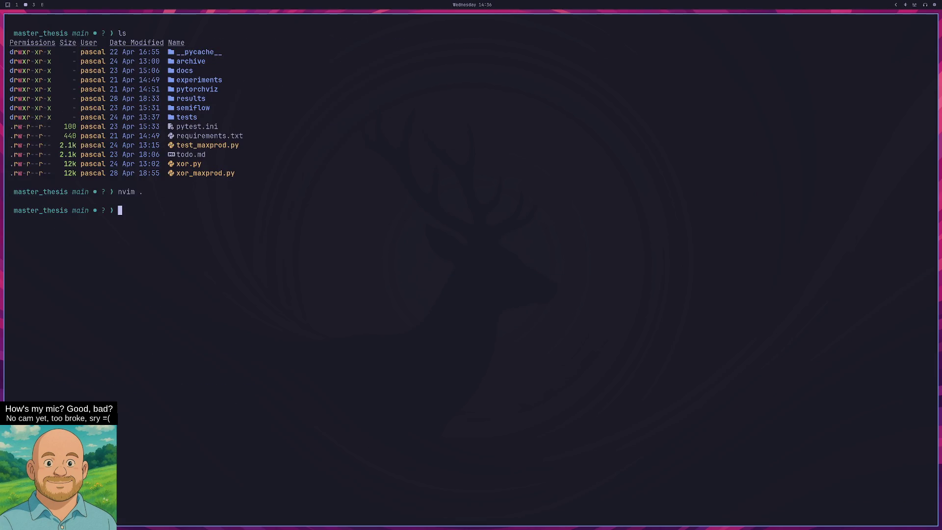
pyautogui.write('nvim aggre')
pyautogui.write('gations.md')
pyautogui.press('Return')
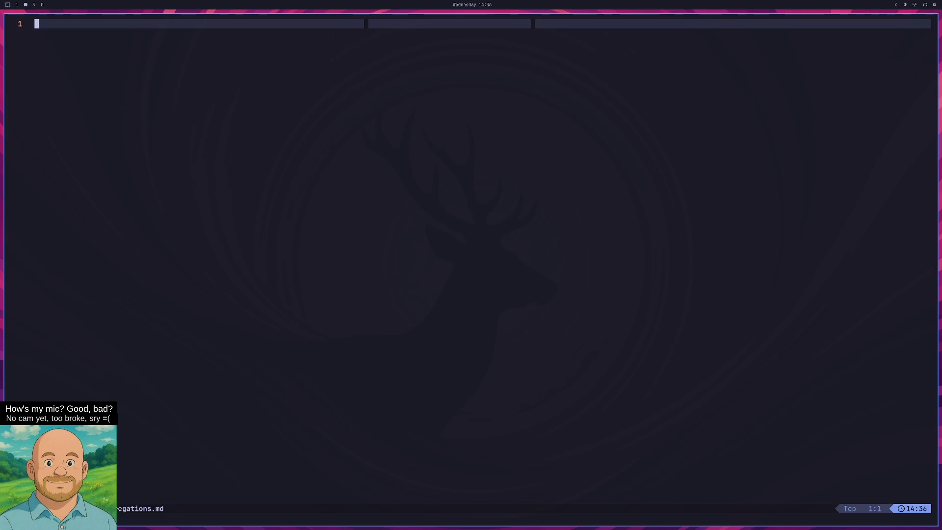
# Type the title 'Aggregation 1: Over' and delete the accidentally inserted sample list lines.
pyautogui.write('iAggregation 1:')
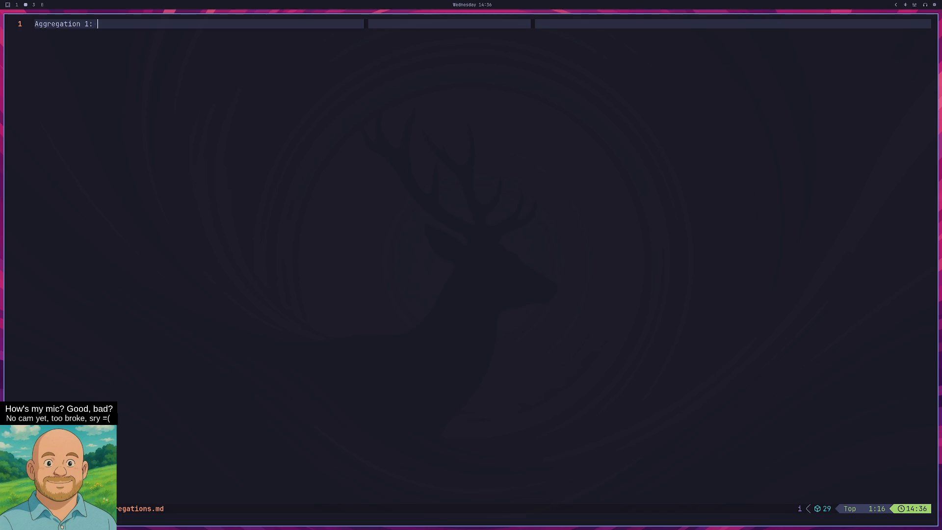
pyautogui.write(' Over unor')
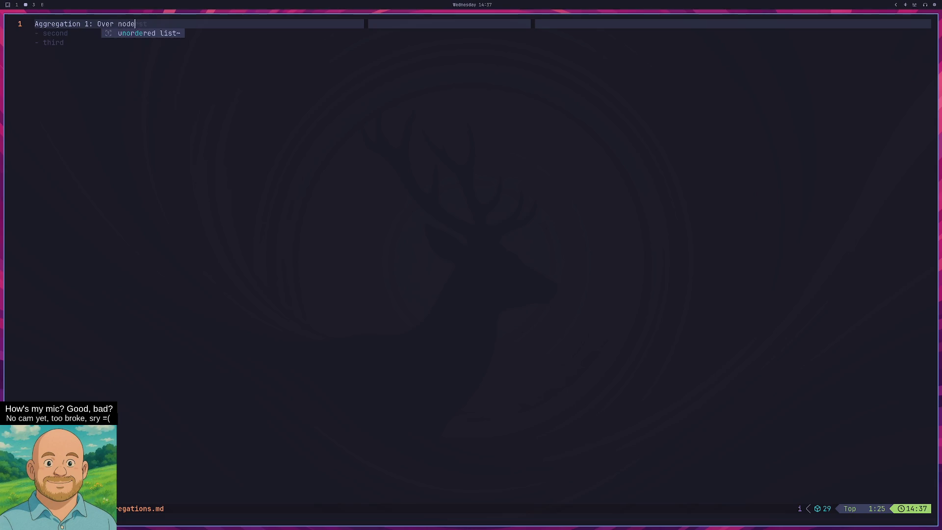
pyautogui.press('Return')
pyautogui.press('Escape')
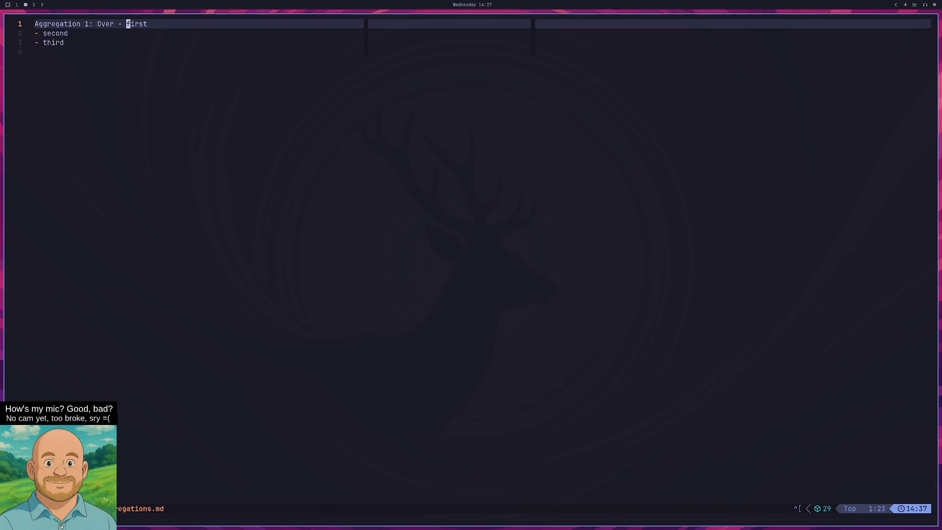
pyautogui.press('h')
pyautogui.press('h')
pyautogui.press('i')
pyautogui.press('BackSpace')
pyautogui.press('Return')
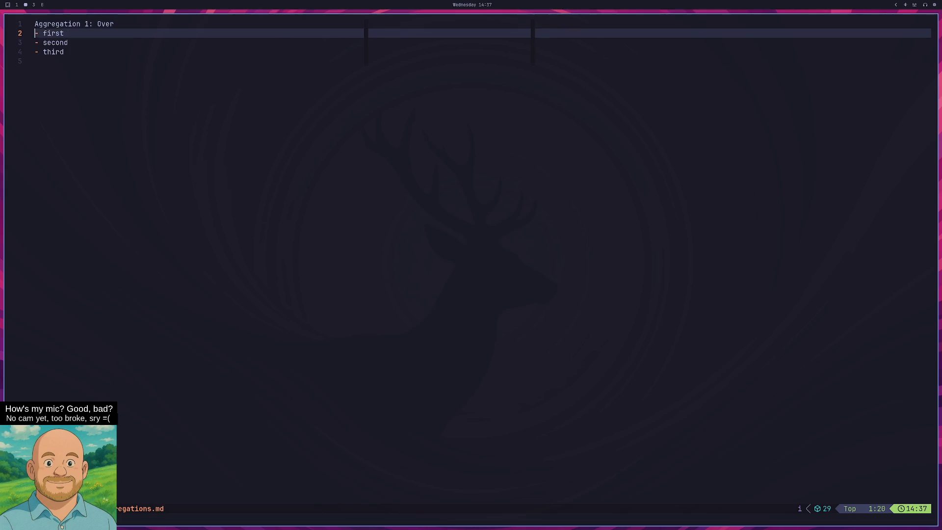
pyautogui.press('V')
pyautogui.press('j')
pyautogui.press('j')
pyautogui.write('x')
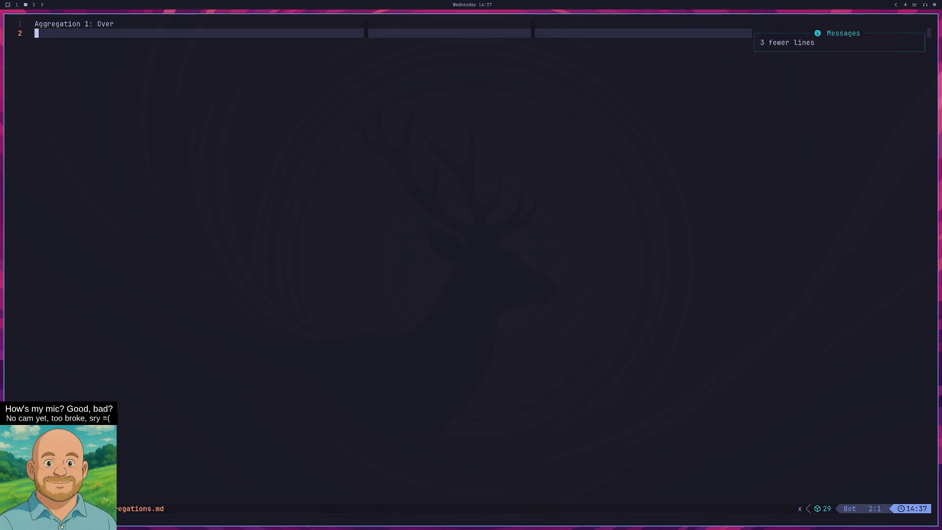
pyautogui.write('i==')
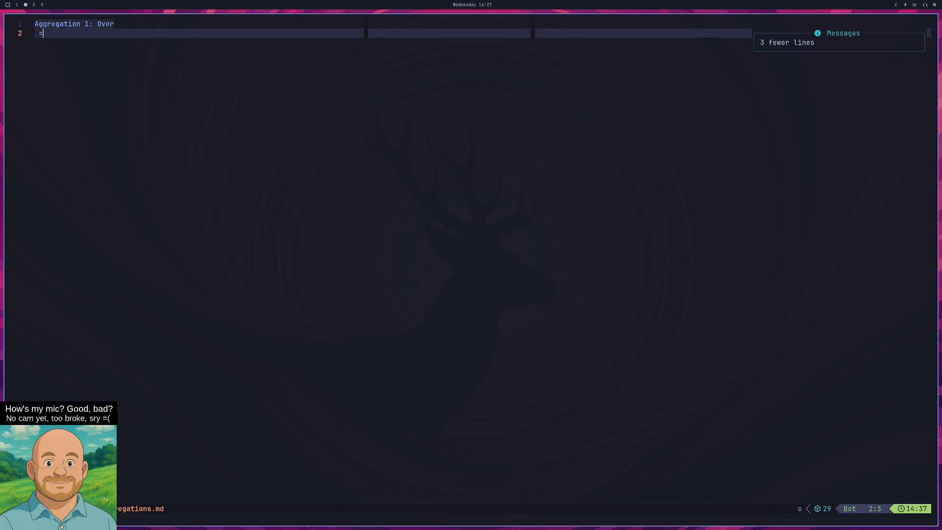
pyautogui.press('BackSpace')
pyautogui.press('BackSpace')
pyautogui.press('BackSpace')
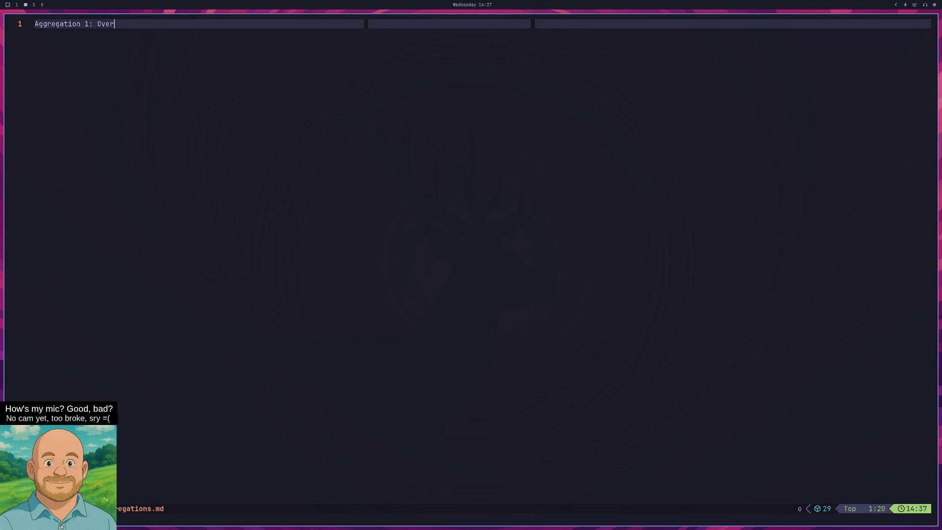
# Complete the title as 'Aggregation 1: Over Nodes' and make it a '# ' heading.
pyautogui.write(' Nodes')
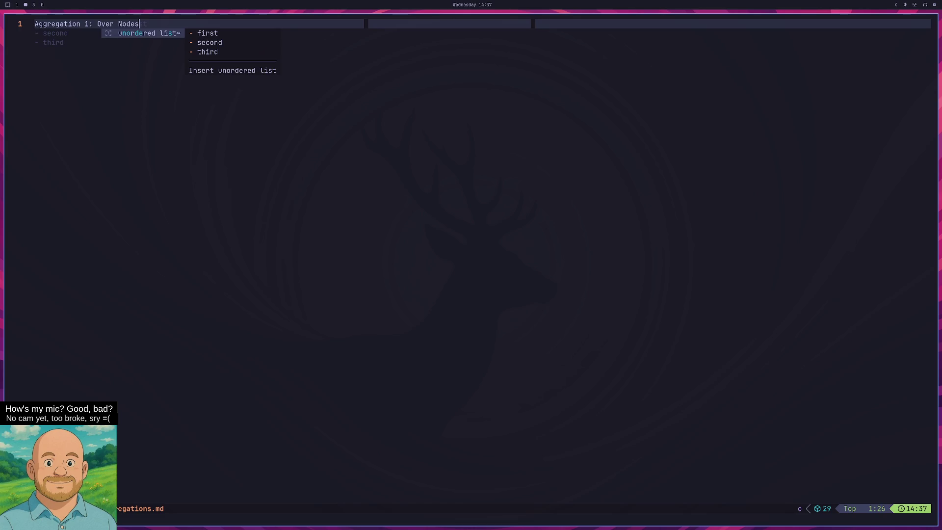
pyautogui.press('Return')
pyautogui.write('-')
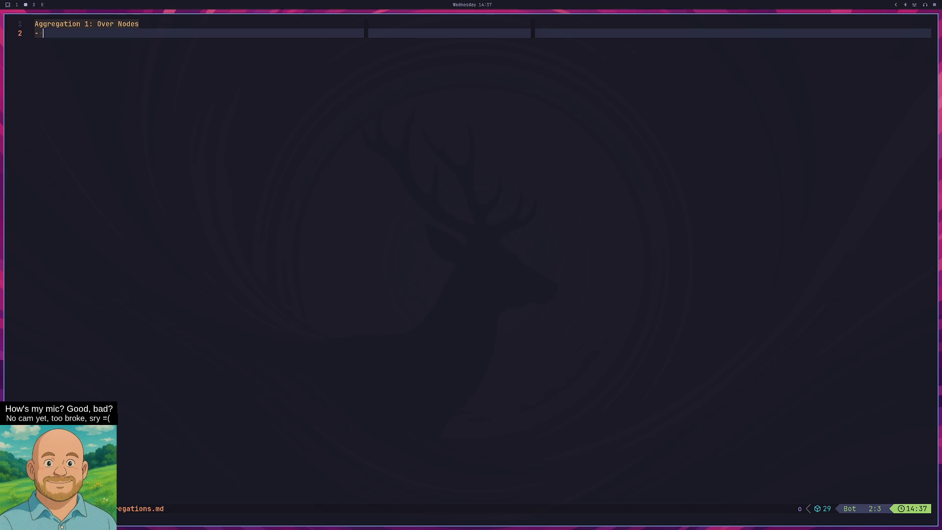
pyautogui.click(43, 24)
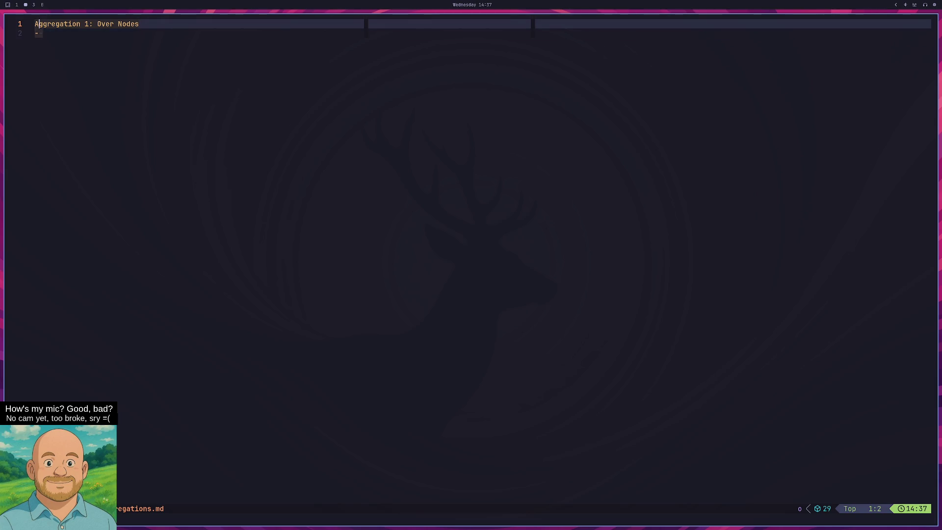
pyautogui.write('#')
pyautogui.click(43, 32)
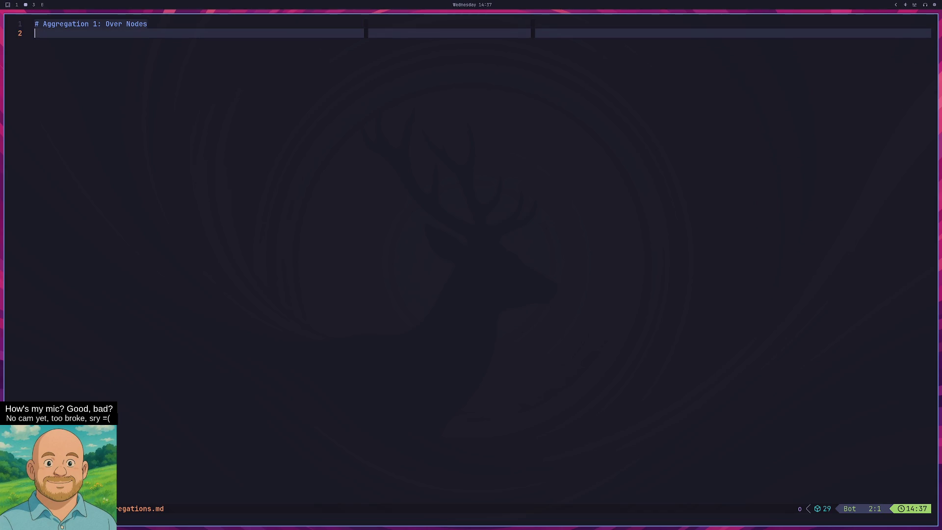
# Add a Situation bullet: a sample has important nodes, chosen by the aggregated derivative.
pyautogui.write('- Si')
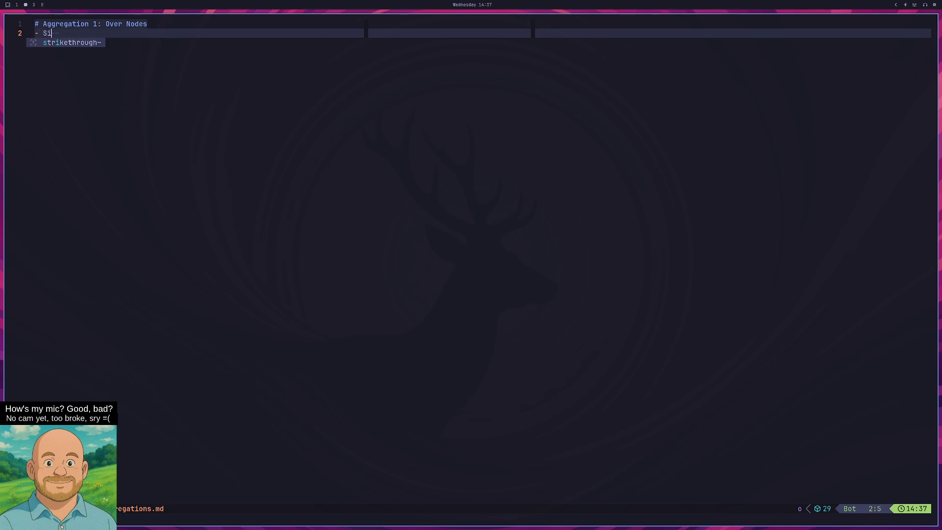
pyautogui.write('tuation:')
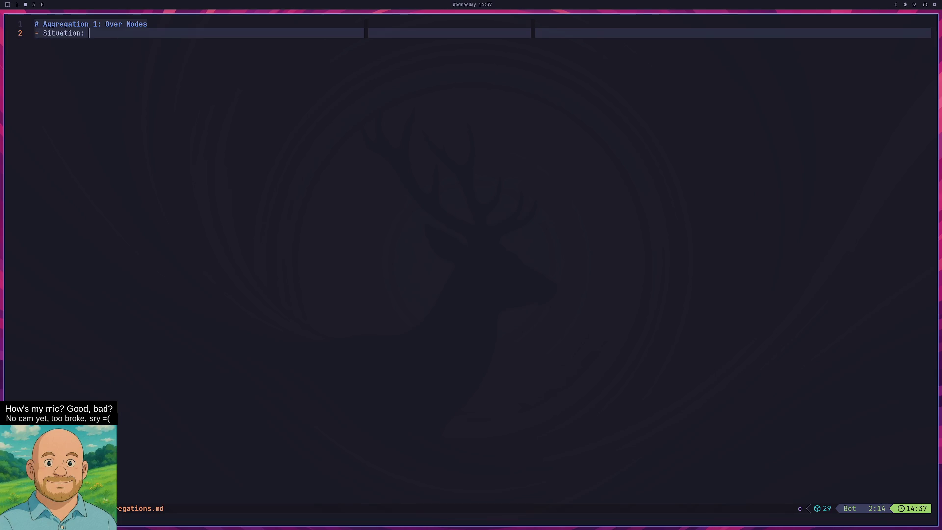
pyautogui.write('We might')
pyautogui.press('BackSpace')
pyautogui.press('BackSpace')
pyautogui.press('BackSpace')
pyautogui.press('BackSpace')
pyautogui.press('BackSpace')
pyautogui.press('BackSpace')
pyautogui.write('For a given samp')
pyautogui.write('le, we might have ')
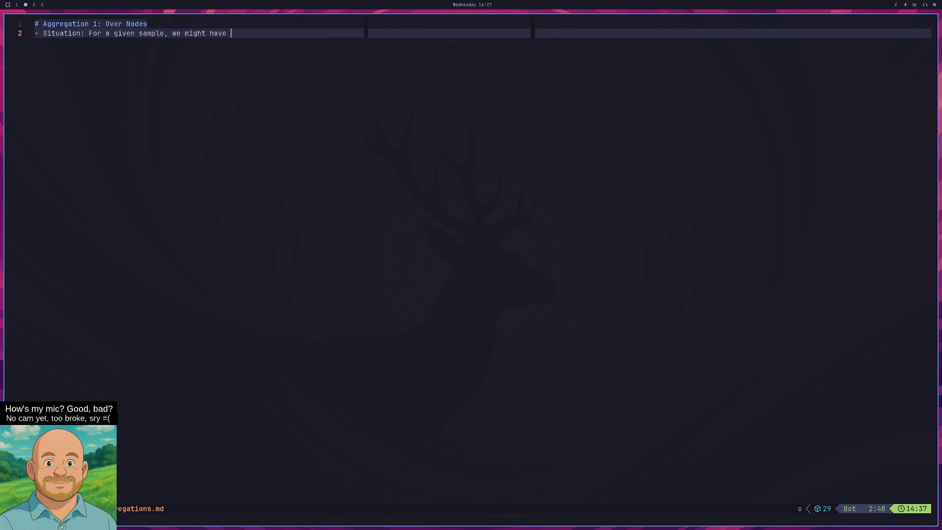
pyautogui.write('a set of node')
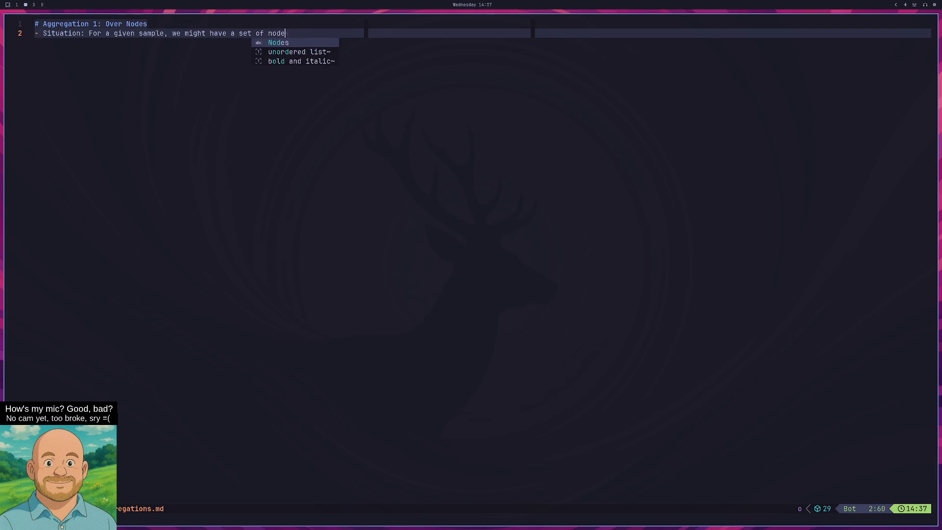
pyautogui.write('s of importance')
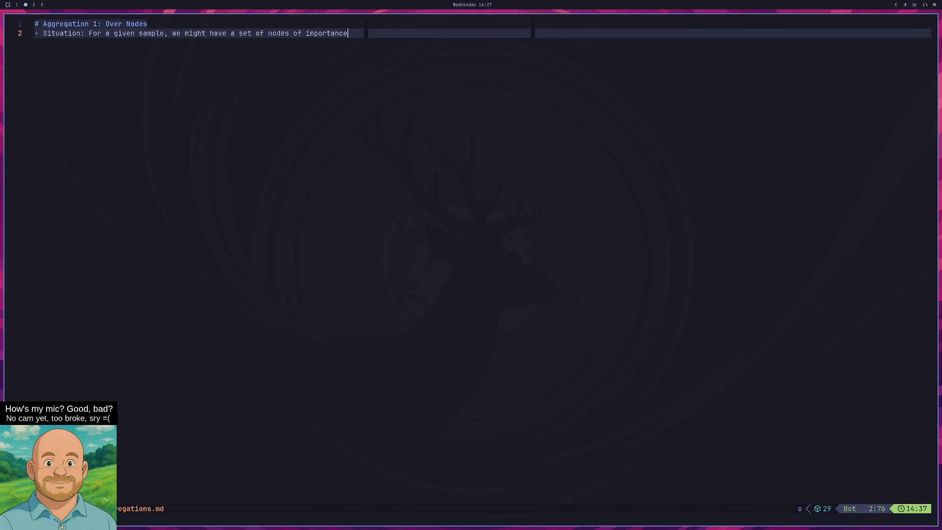
pyautogui.write('.')
pyautogui.press('Return')
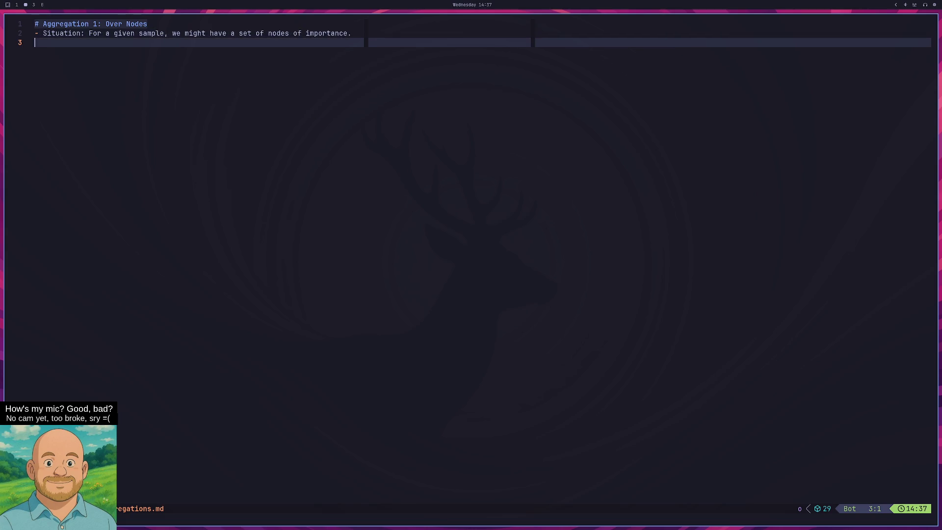
pyautogui.press('BackSpace')
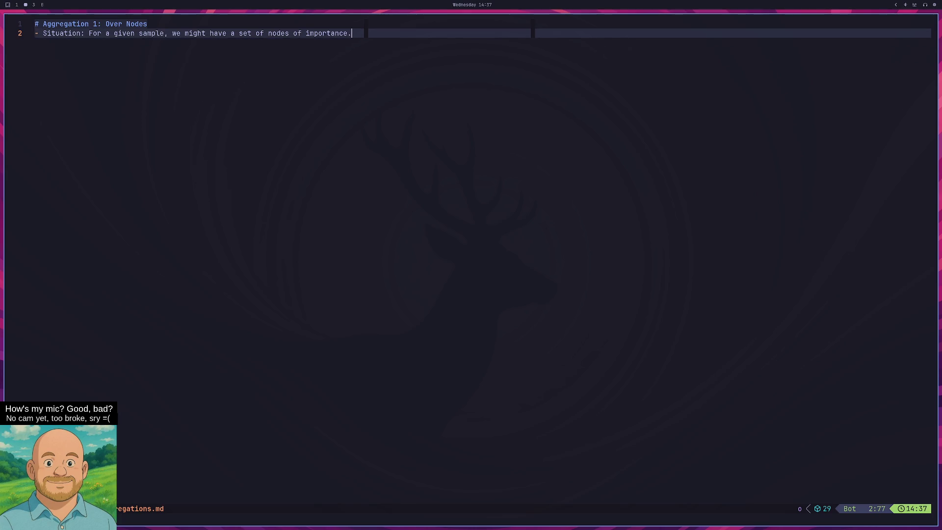
pyautogui.write('We choose')
pyautogui.press('BackSpace')
pyautogui.press('BackSpace')
pyautogui.press('BackSpace')
pyautogui.press('Return')
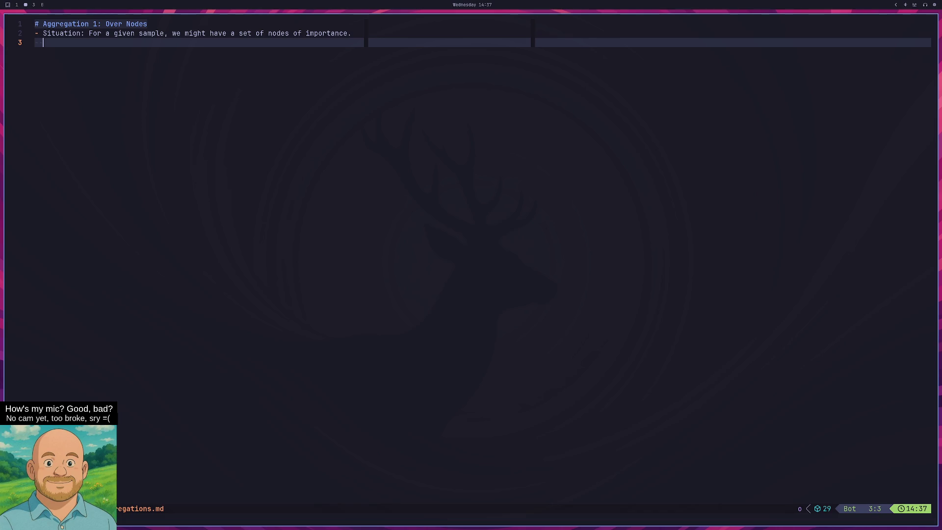
pyautogui.press('BackSpace')
pyautogui.press('BackSpace')
pyautogui.press('BackSpace')
pyautogui.write('We chose h')
pyautogui.press('BackSpace')
pyautogui.press('BackSpace')
pyautogui.press('BackSpace')
pyautogui.press('BackSpace')
pyautogui.write('ose the m')
pyautogui.write('ost i')
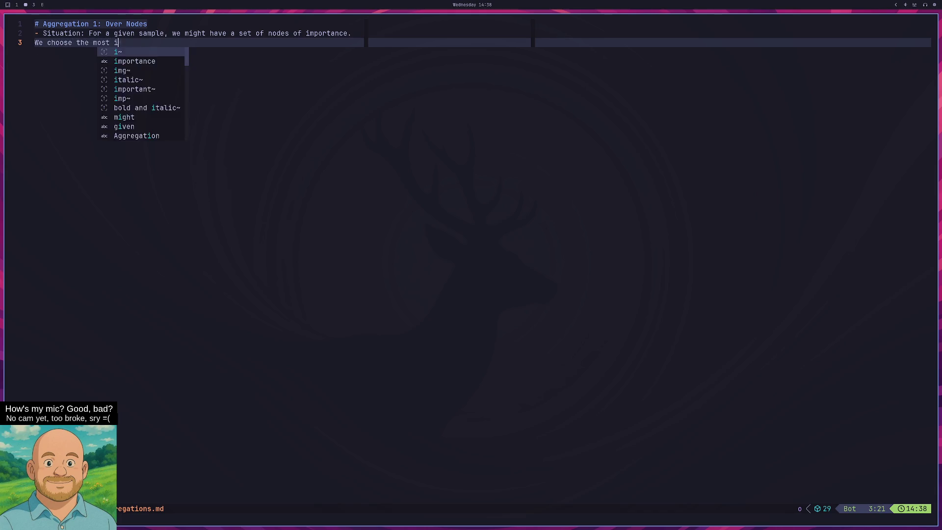
pyautogui.write('mportant using the ')
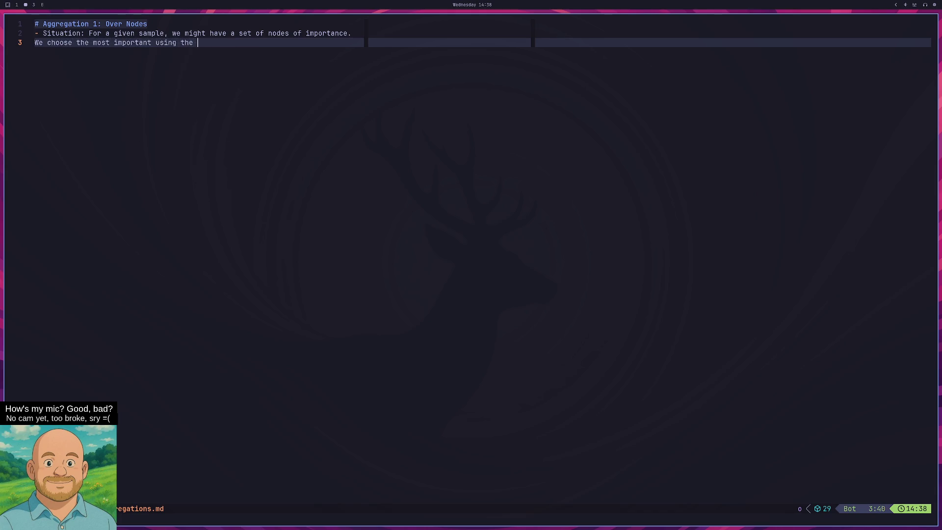
pyautogui.write('aggregated derivative.')
pyautogui.press('Return')
# Add an Example bullet: with 3 logits, the aggregated derivative chooses which outgoing edge to follow.
pyautogui.write('- Example: We ha')
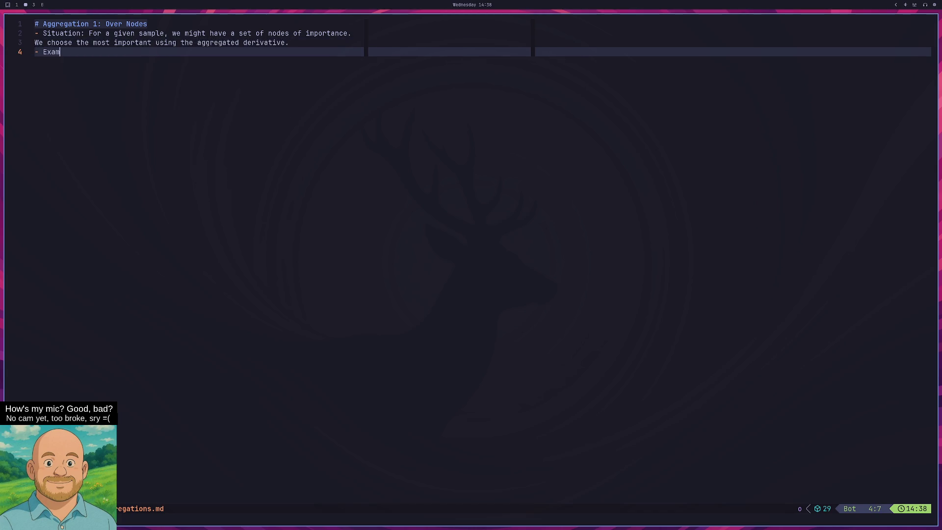
pyautogui.write('ve 3 logits')
pyautogui.write('. For e')
pyautogui.write('ach s')
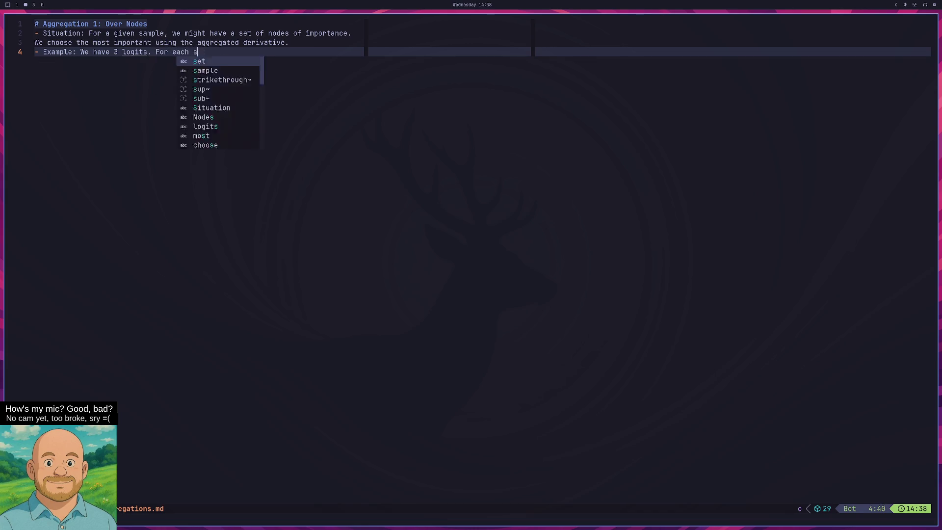
pyautogui.write('ample iun o')
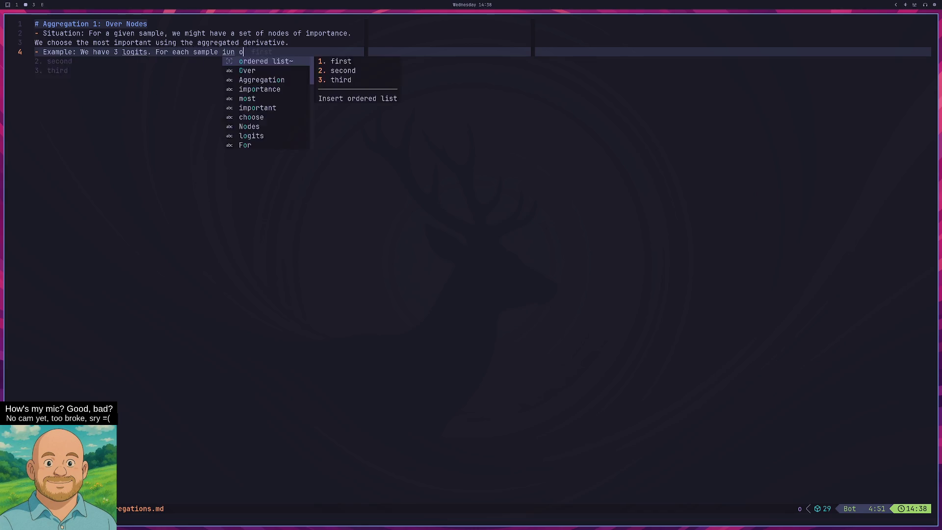
pyautogui.press('BackSpace')
pyautogui.press('BackSpace')
pyautogui.press('BackSpace')
pyautogui.press('BackSpace')
pyautogui.write('n our batch')
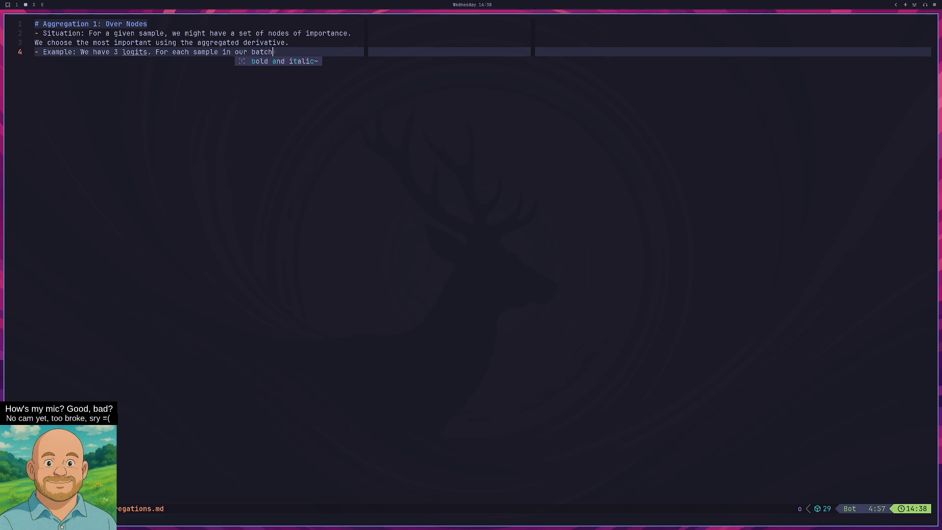
pyautogui.write(', we can identify ')
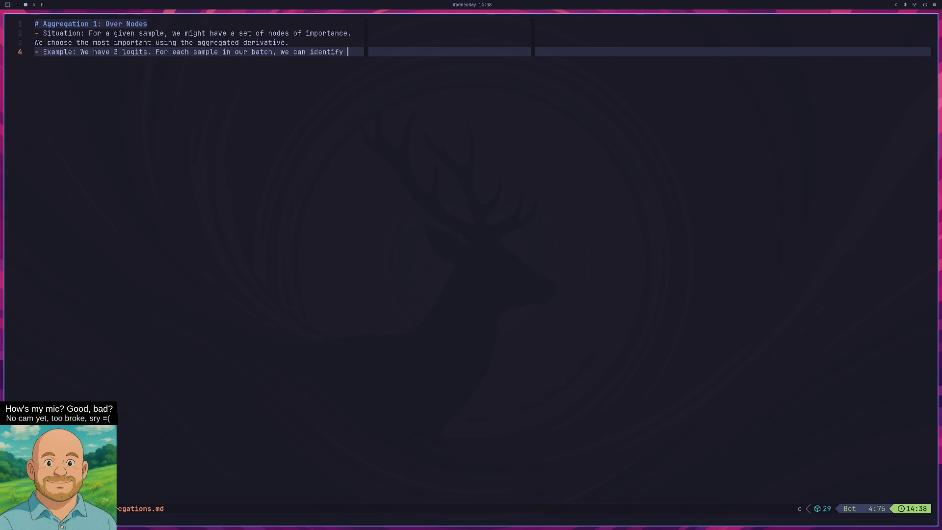
pyautogui.write('the')
pyautogui.press('Return')
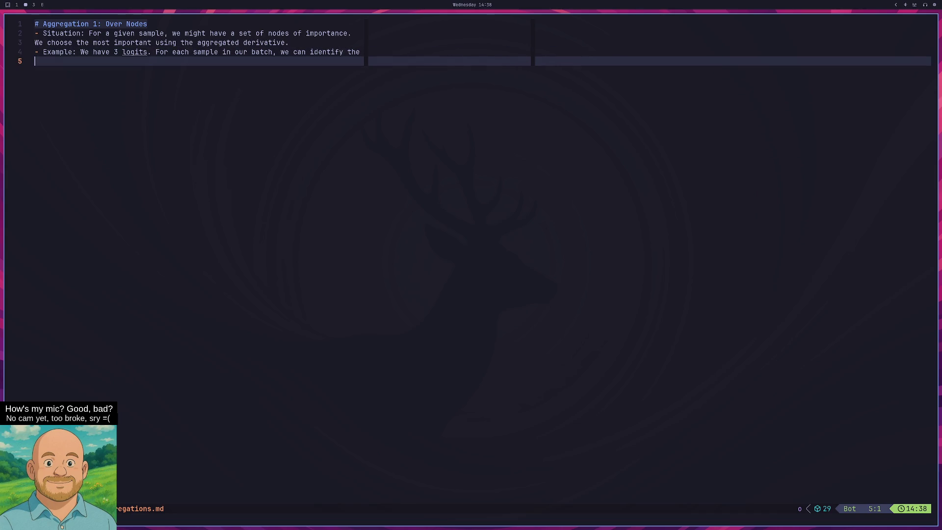
pyautogui.write('3 outgoing edges')
pyautogui.write(' for a')
pyautogui.press('BackSpace')
pyautogui.press('BackSpace')
pyautogui.press('BackSpace')
pyautogui.write('. We use aggre')
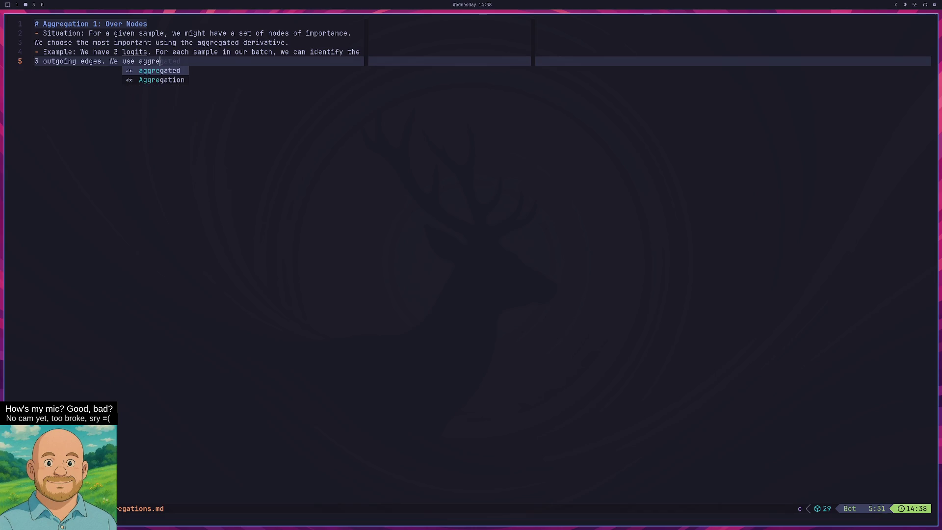
pyautogui.write('gated derivative to')
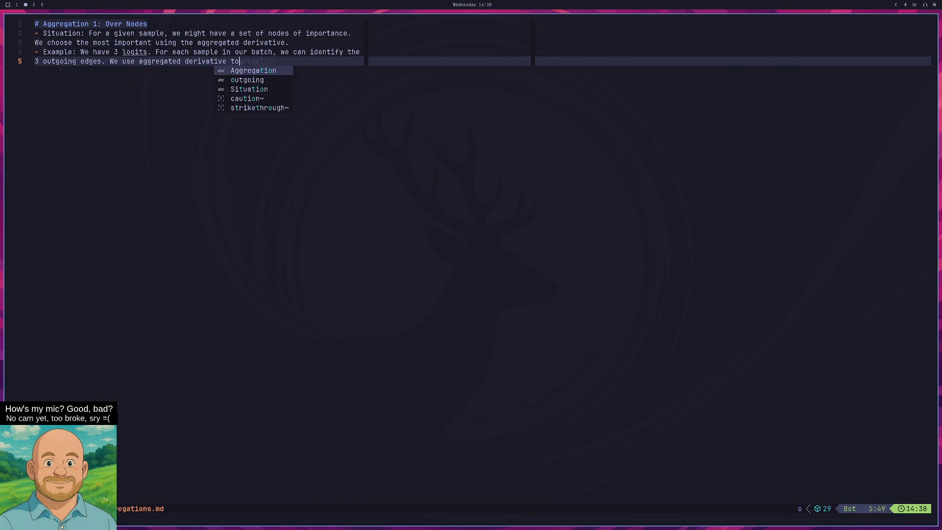
pyautogui.write(' choose ')
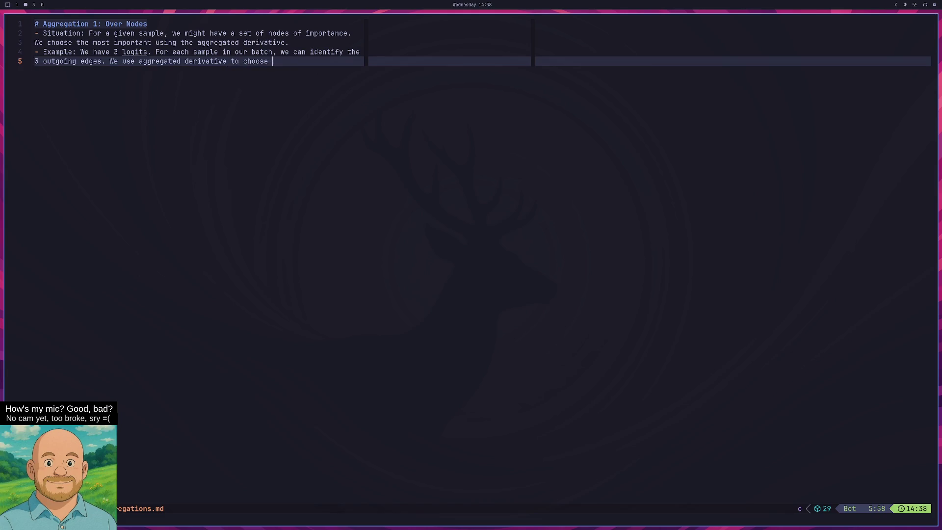
pyautogui.write('which one we ')
pyautogui.write('follow.')
pyautogui.press('Return')
# Add the note that aggregated derivatives use the semiring's reduction, e.g. maxprod takes the max.
pyautogui.write('Note: ')
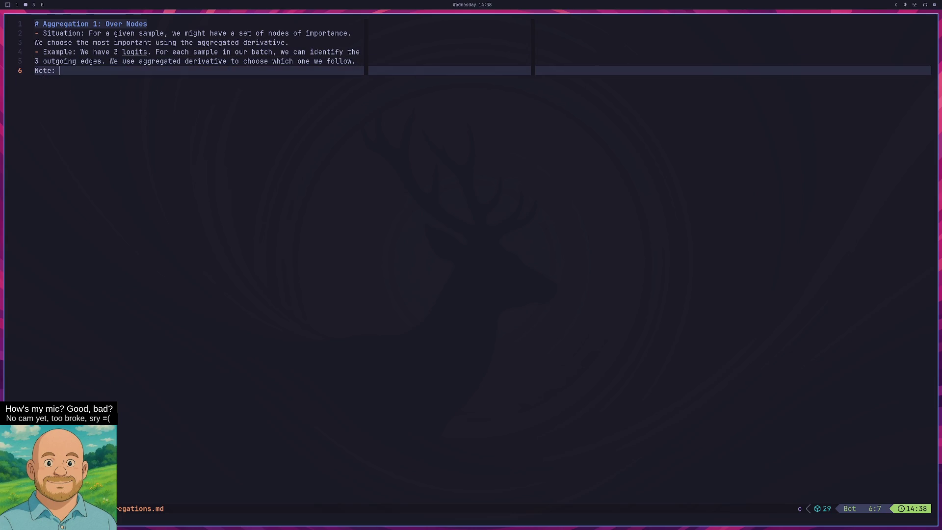
pyautogui.write('Aggregated ')
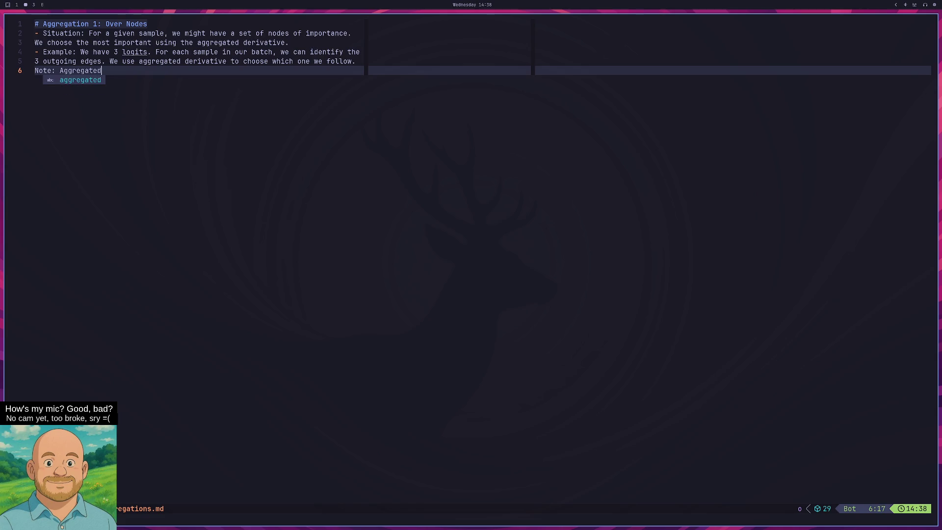
pyautogui.write('der')
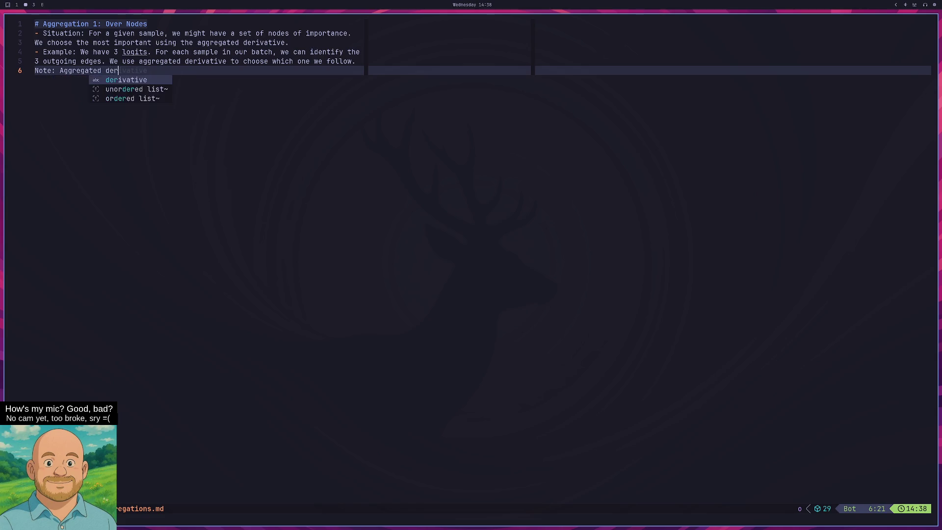
pyautogui.write('ivative uses the ')
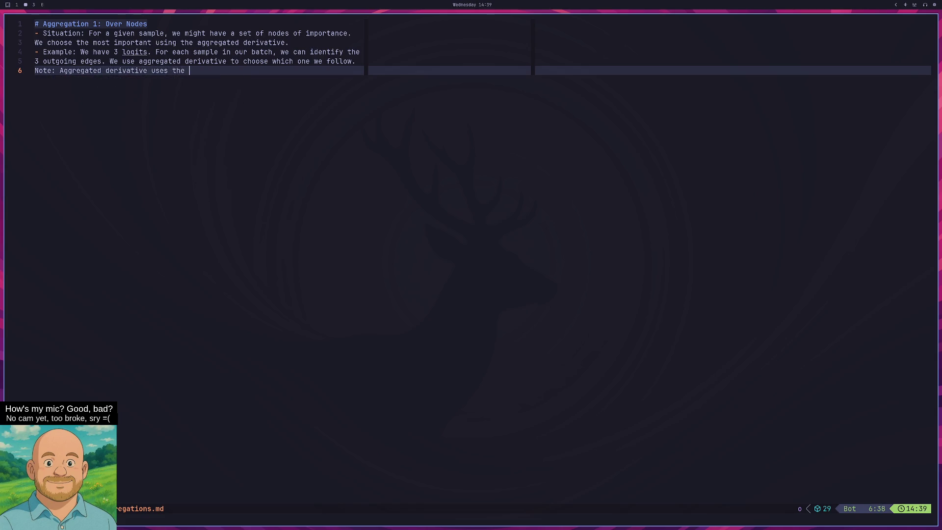
pyautogui.write('same reducti')
pyautogui.write('on operation as t')
pyautogui.write('he ')
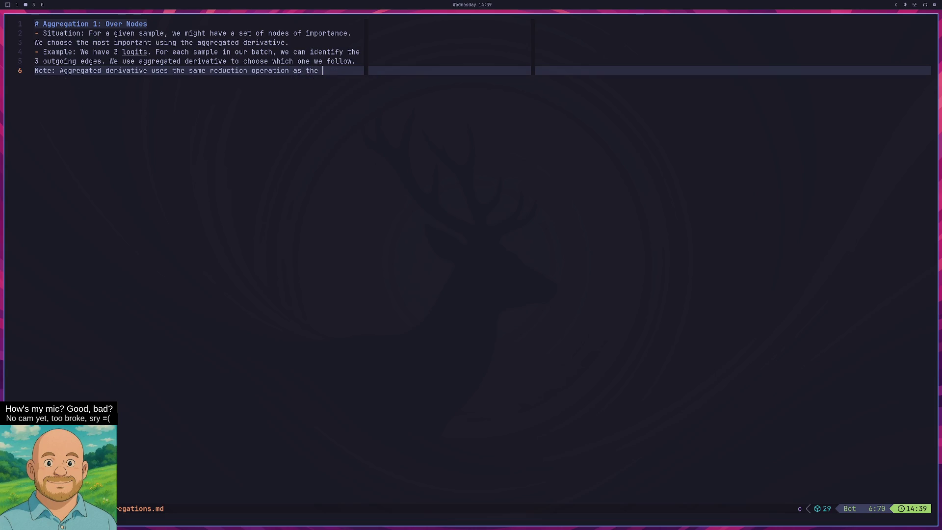
pyautogui.write('semiring.')
pyautogui.press('Return')
pyautogui.write('E.g')
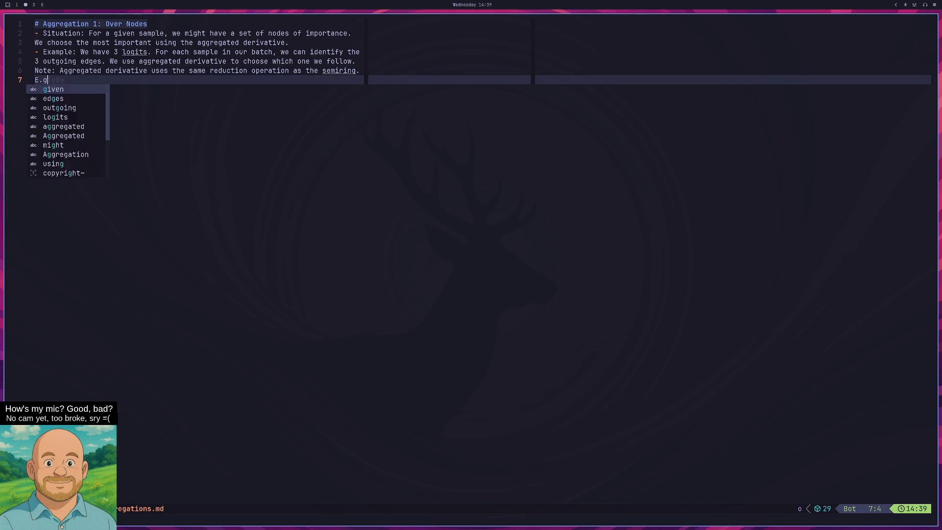
pyautogui.write('. maxprod just ')
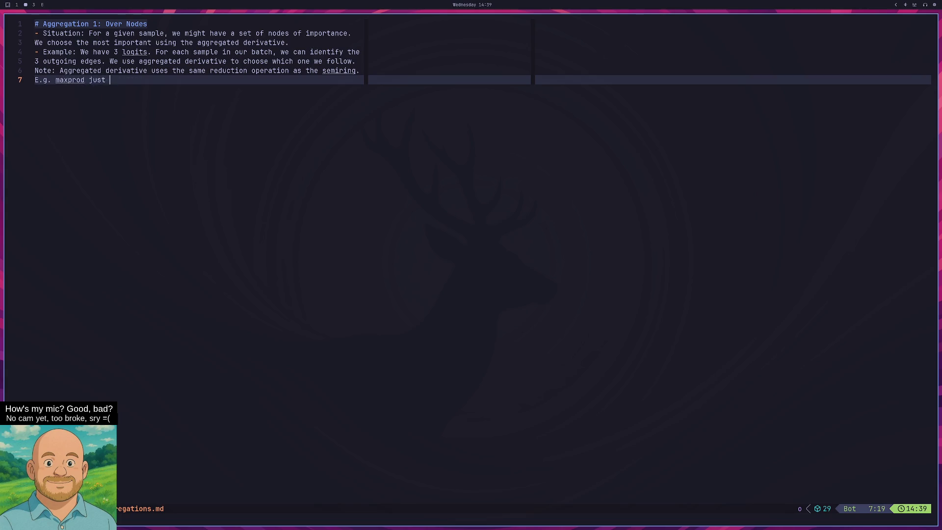
pyautogui.write('takes the max ')
pyautogui.write('of the')
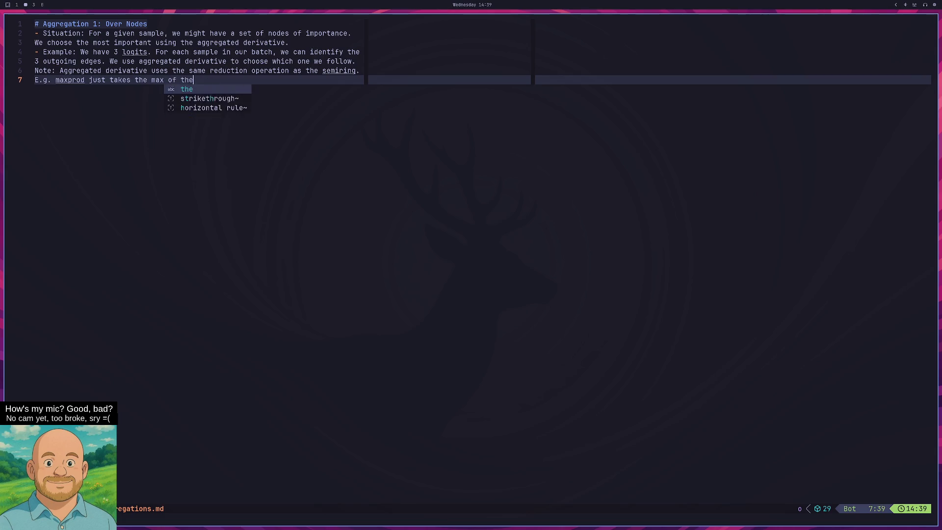
pyautogui.write(' set of nodes.')
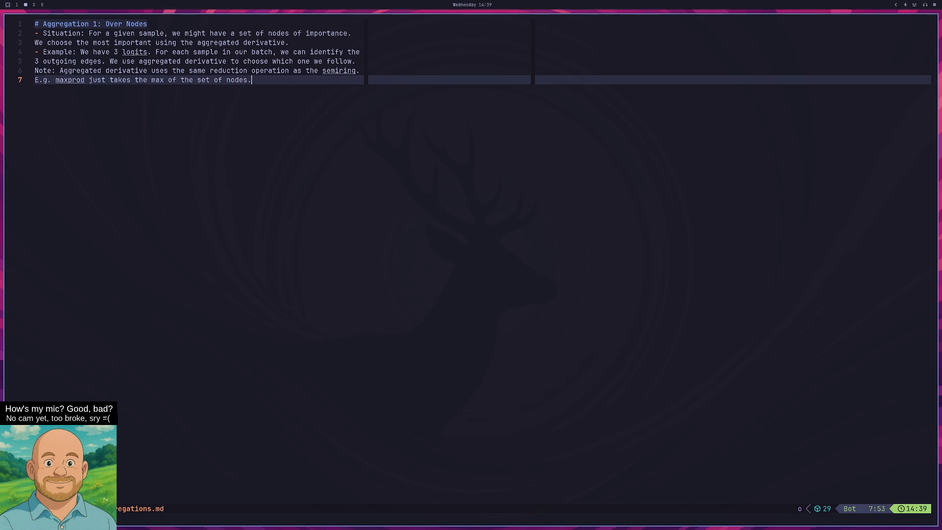
pyautogui.write(' So we choo')
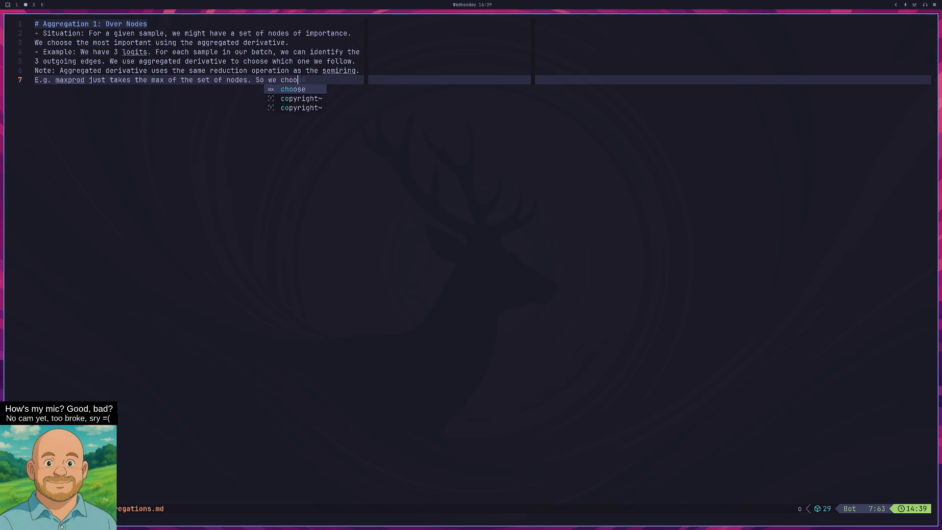
pyautogui.write('se the')
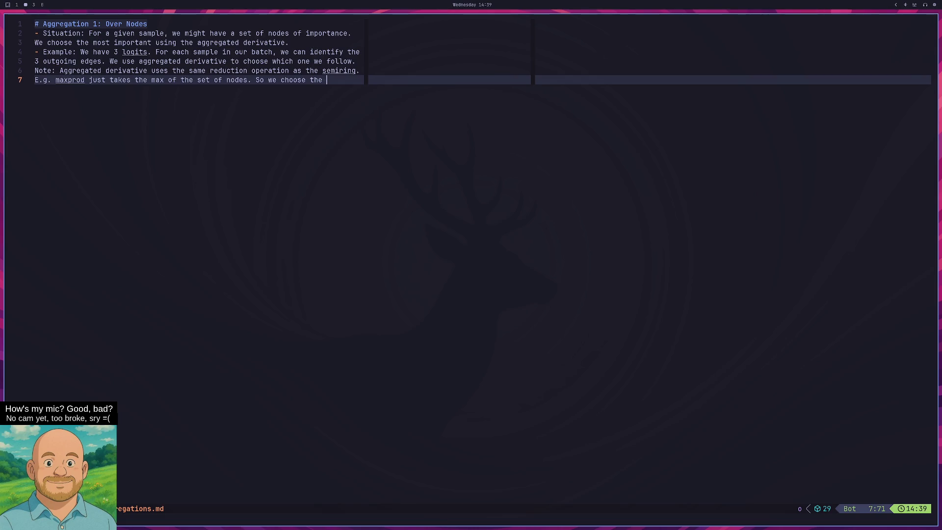
pyautogui.press('BackSpace')
pyautogui.press('BackSpace')
pyautogui.press('BackSpace')
# Add the '# Aggregation 2: Batch Aggregation' heading with a bullet: not much to do since paths stay separate.
pyautogui.press('Return')
pyautogui.press('Return')
pyautogui.write('# ')
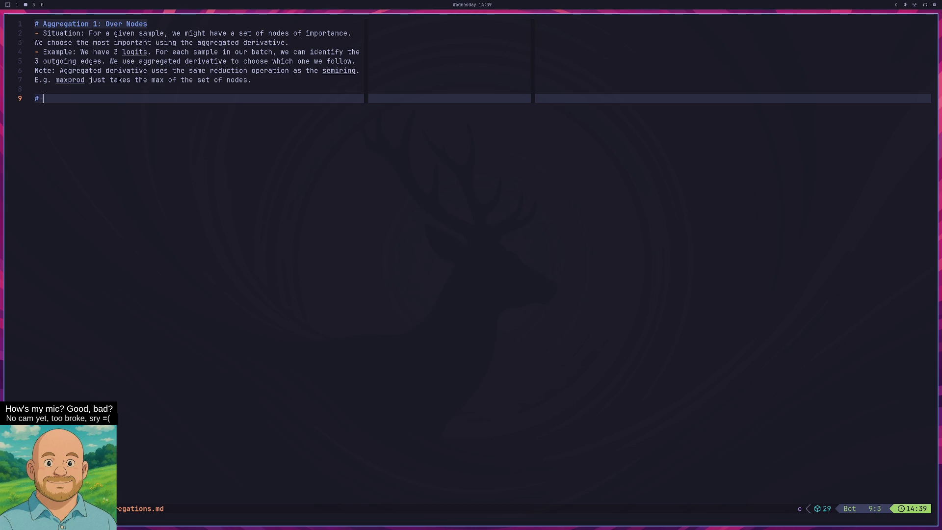
pyautogui.write('Aggregatio')
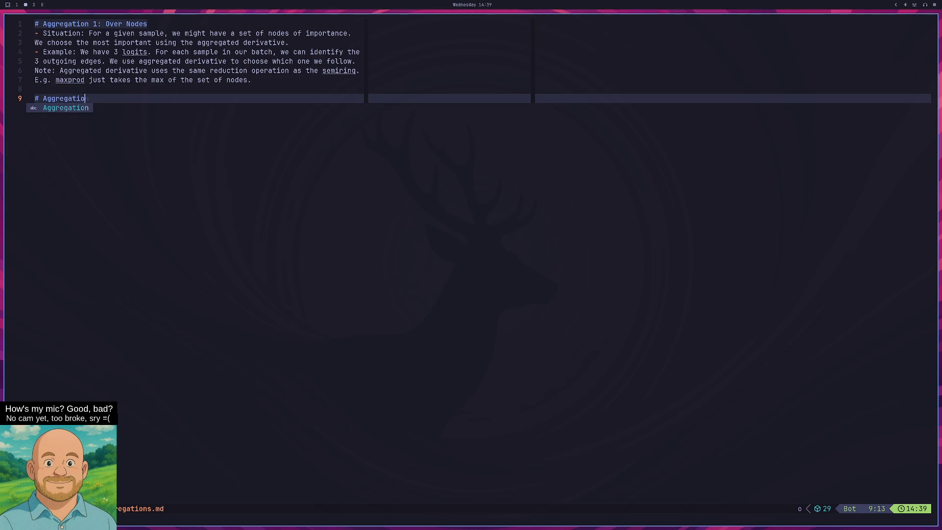
pyautogui.write('n 2: ')
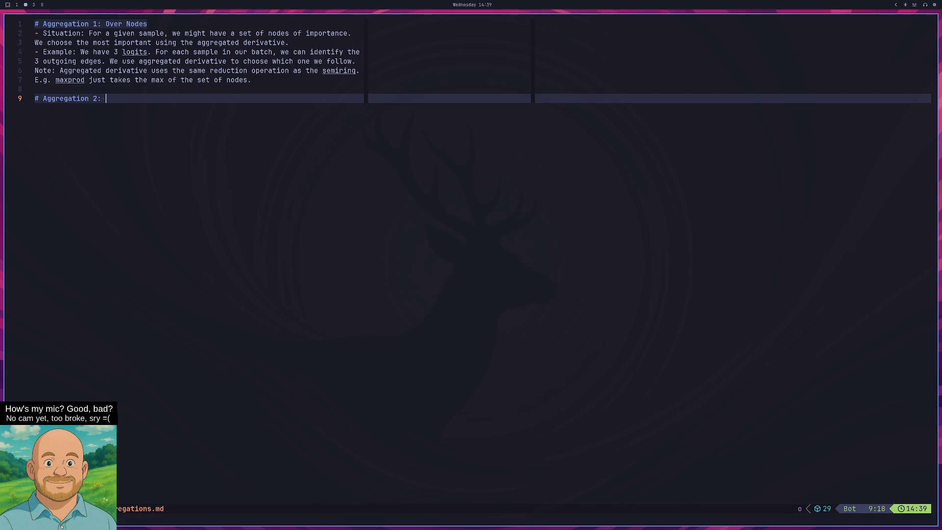
pyautogui.write('Ba')
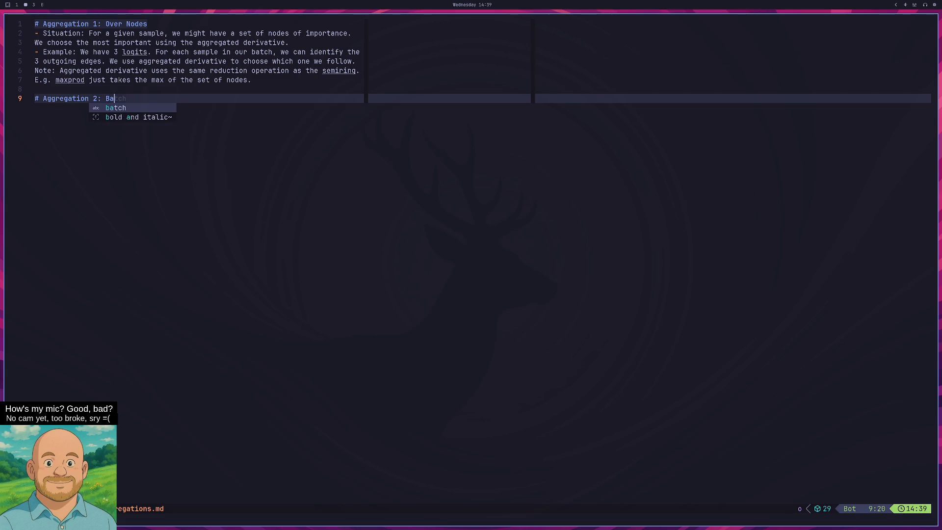
pyautogui.write('tch Aggregation')
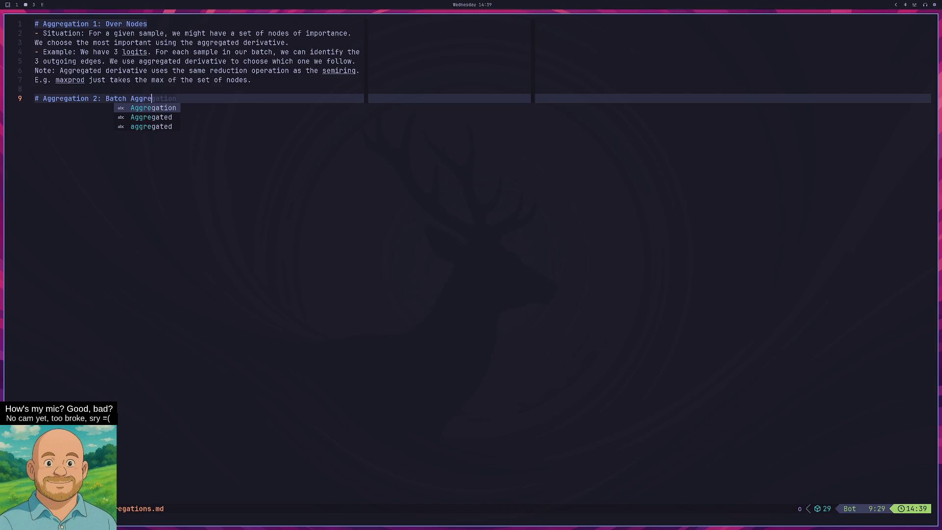
pyautogui.press('Escape')
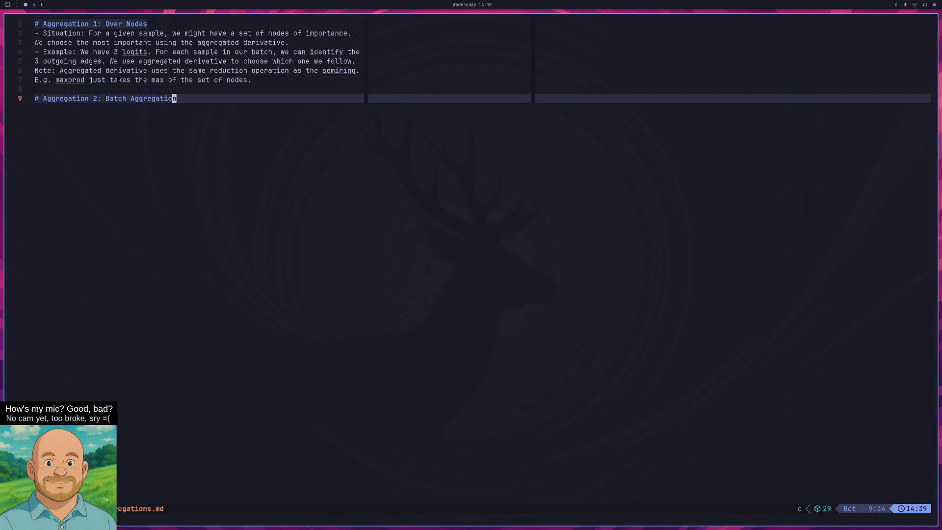
pyautogui.write('o')
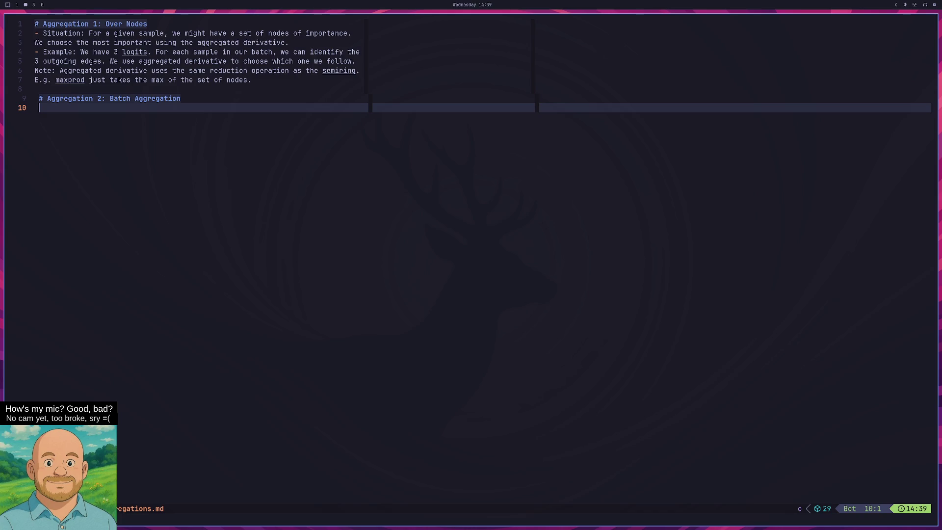
pyautogui.write('-')
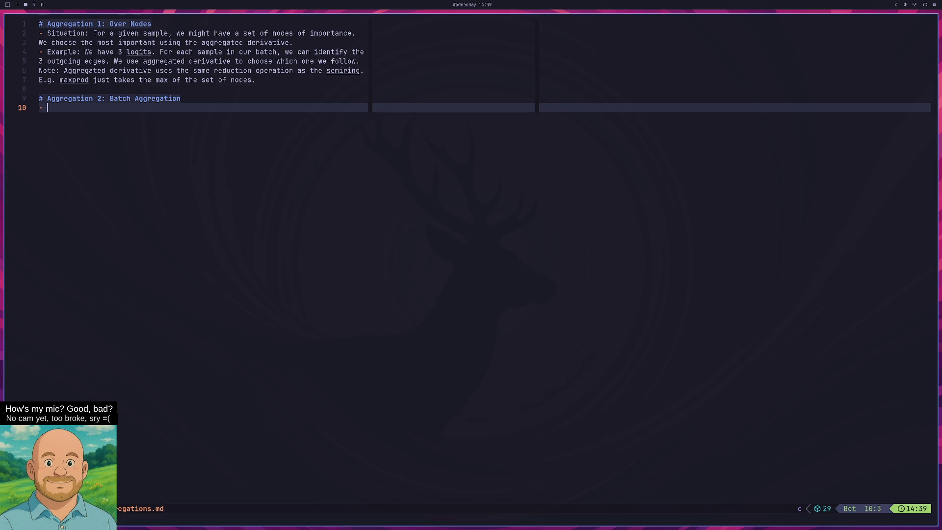
pyautogui.write('Not muhch')
pyautogui.press('BackSpace')
pyautogui.press('BackSpace')
pyautogui.press('BackSpace')
pyautogui.write('ch to be do')
pyautogui.write('ne.')
pyautogui.press('Return')
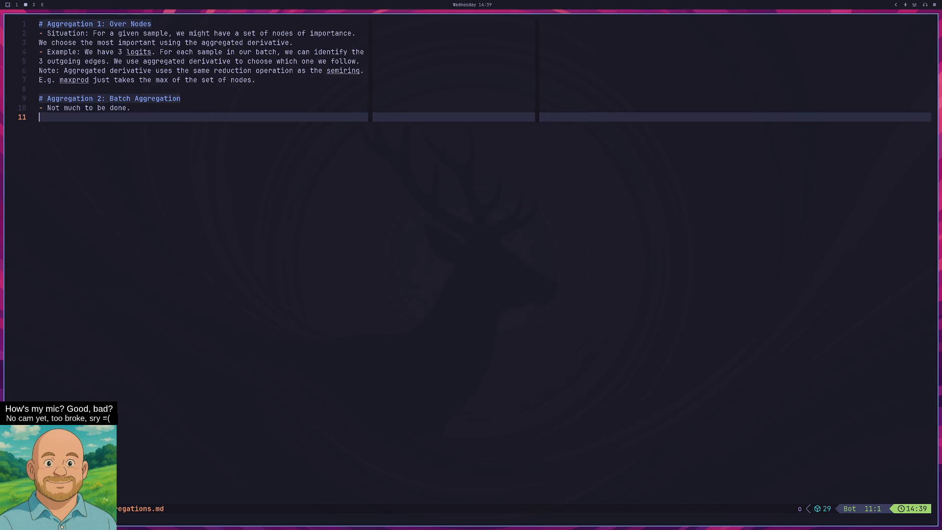
pyautogui.press('BackSpace')
pyautogui.press('BackSpace')
pyautogui.press('BackSpace')
pyautogui.write('since pa')
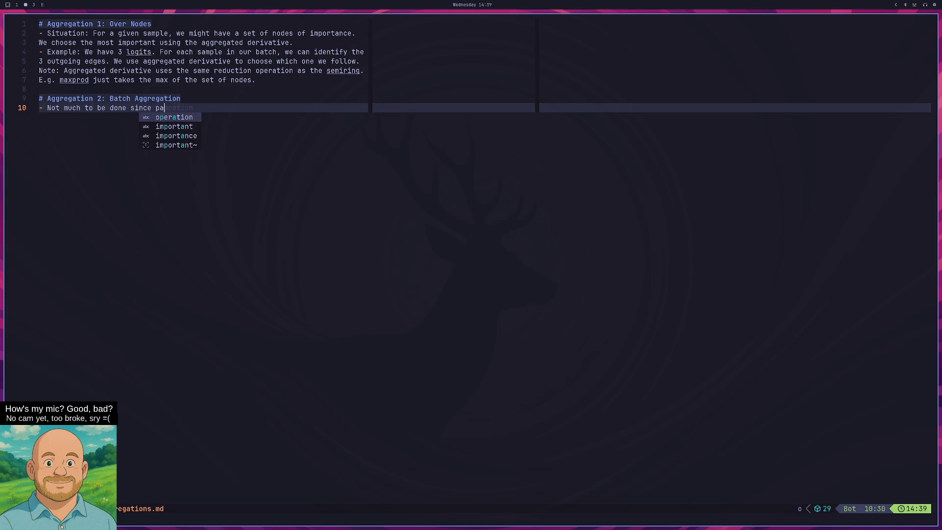
pyautogui.write('ths :')
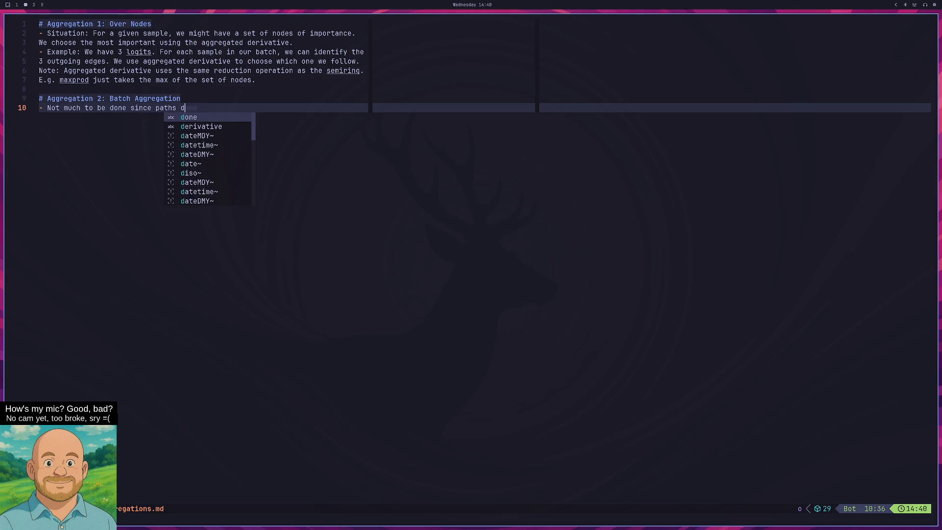
pyautogui.press('BackSpace')
pyautogui.write('"')
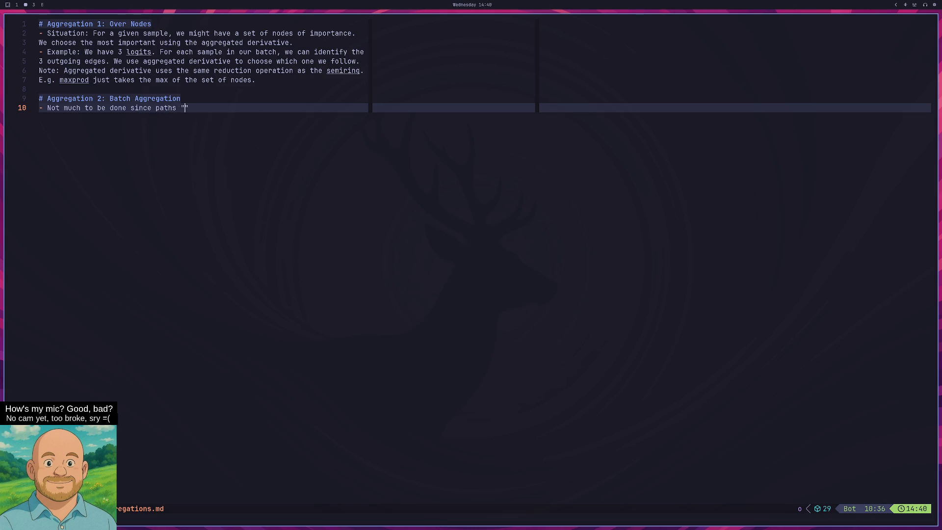
pyautogui.press('BackSpace')
pyautogui.write('are kept sepra')
pyautogui.write('te')
# Add a bullet on using eval mode to disable dropout and batch norm, then start '# Aggregation 3'.
pyautogui.press('Return')
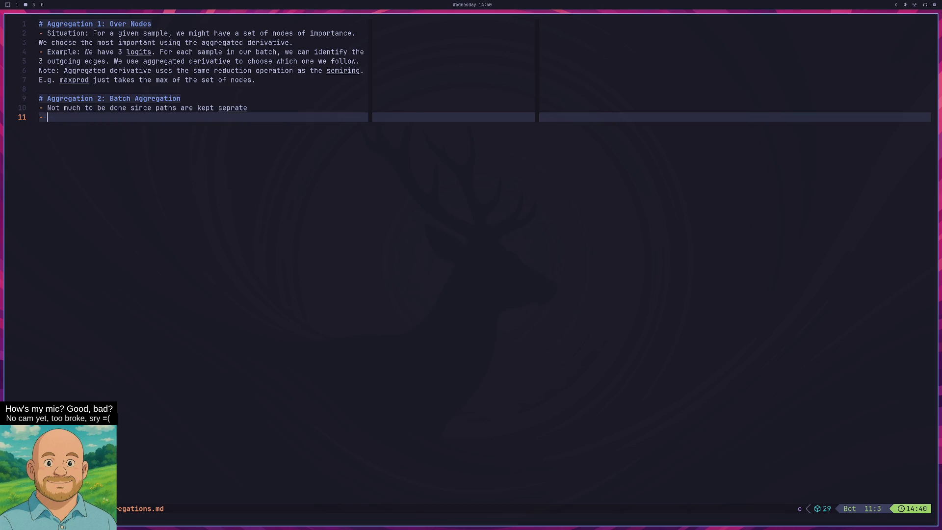
pyautogui.write('We use eval mode ')
pyautogui.write('in forward pass to d')
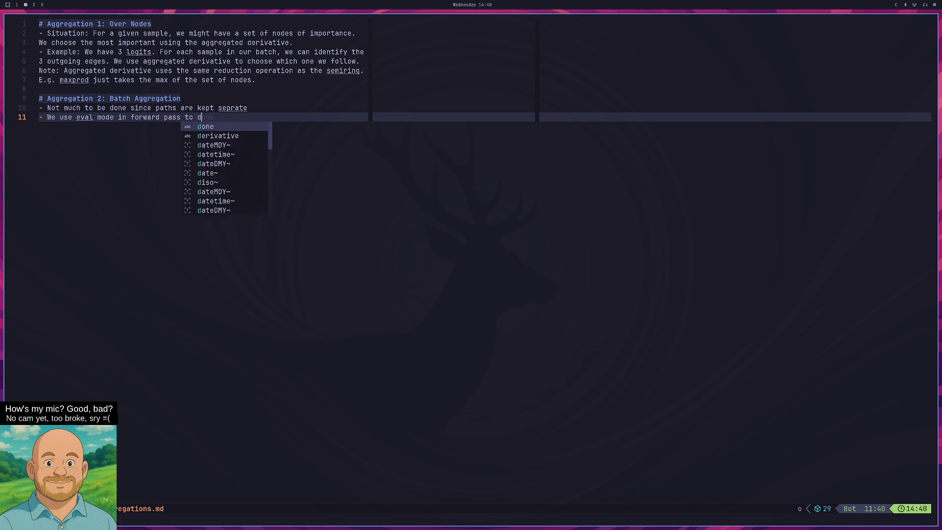
pyautogui.write('isable')
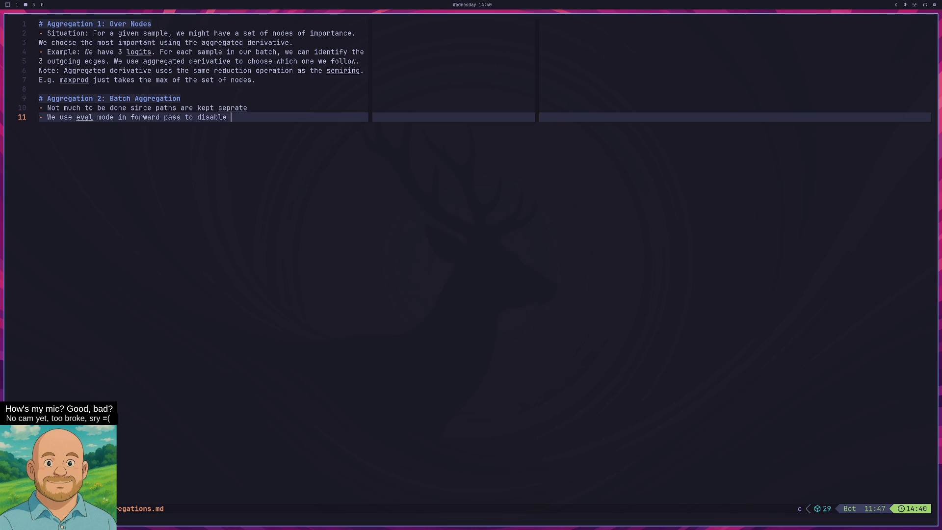
pyautogui.write('dro')
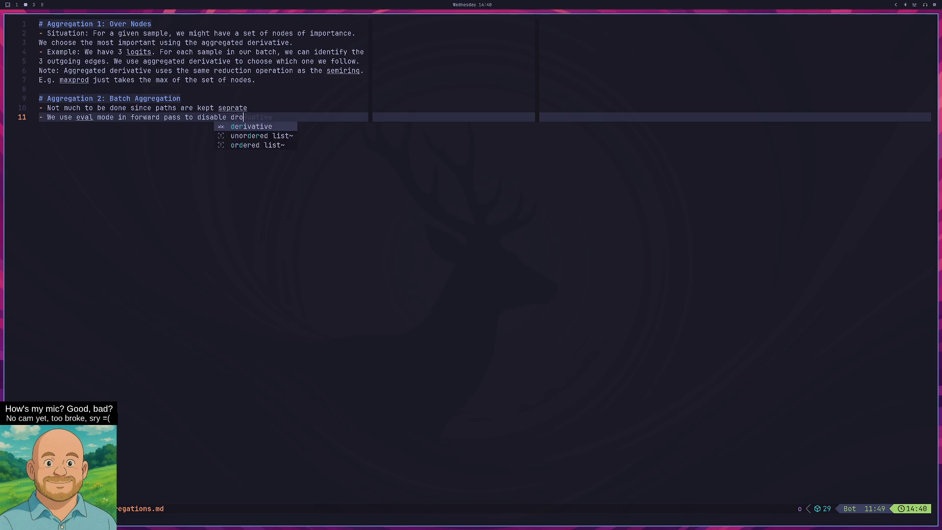
pyautogui.write('pout and batch norm')
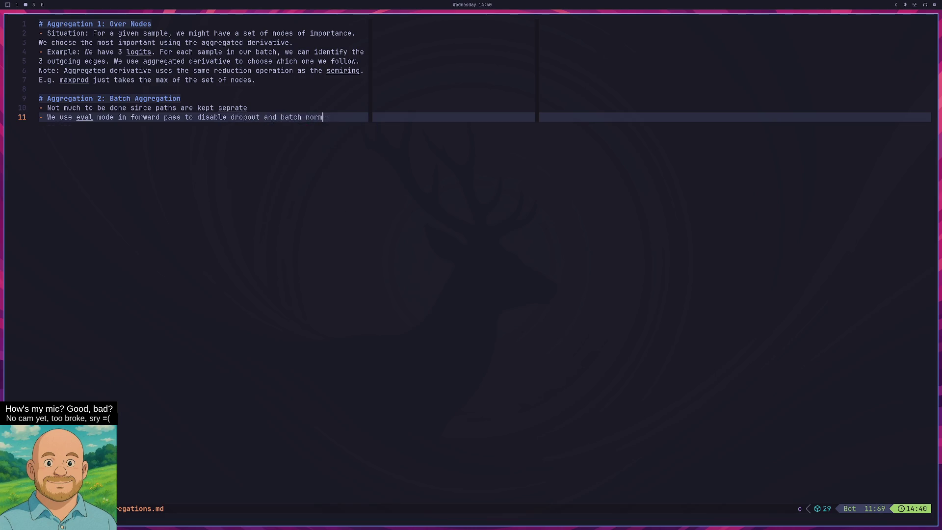
pyautogui.press('Return')
pyautogui.write('-')
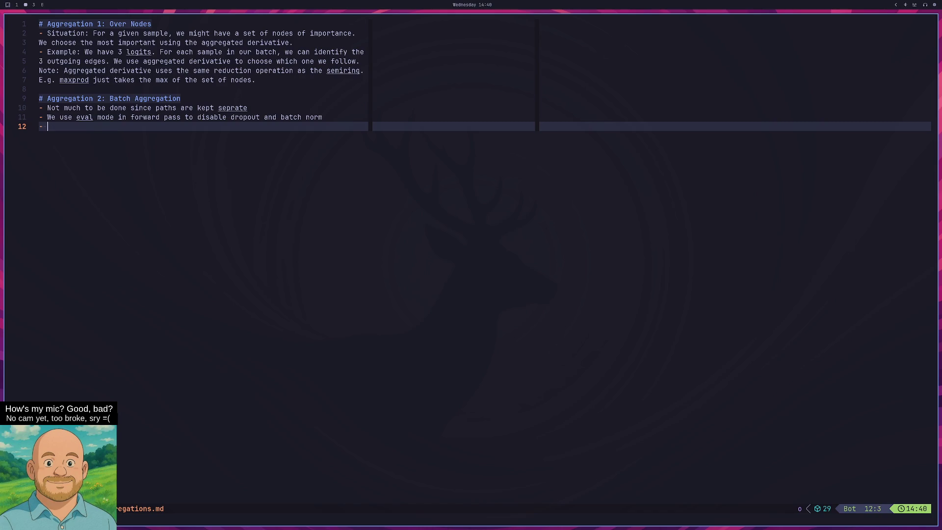
pyautogui.press('BackSpace')
pyautogui.press('BackSpace')
pyautogui.press('Return')
pyautogui.write('# Aggr')
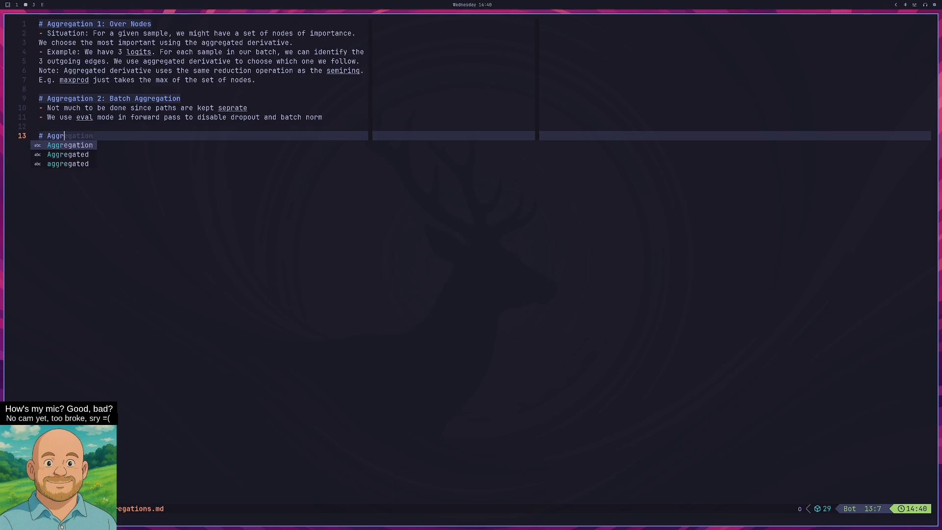